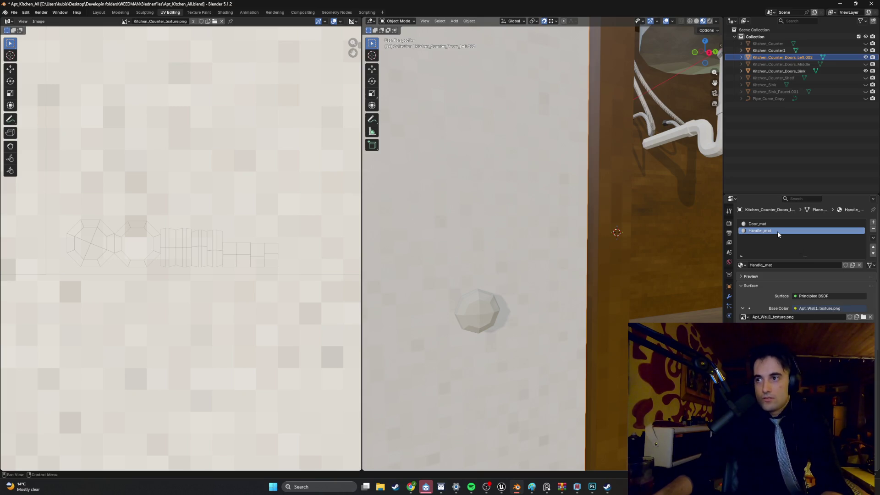
Step: Put the door handle into Edit Mode and show its UV islands over Apt_Wall1_texture.png
click(121, 13)
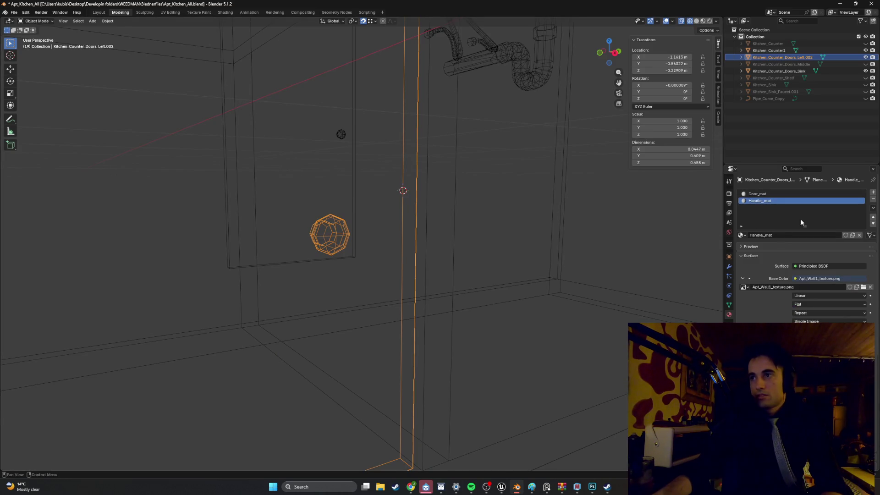
click(741, 247)
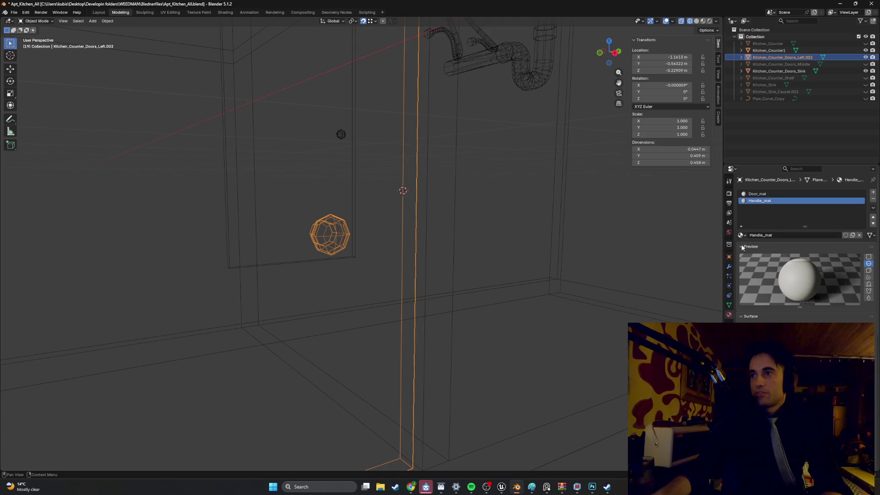
click(742, 247)
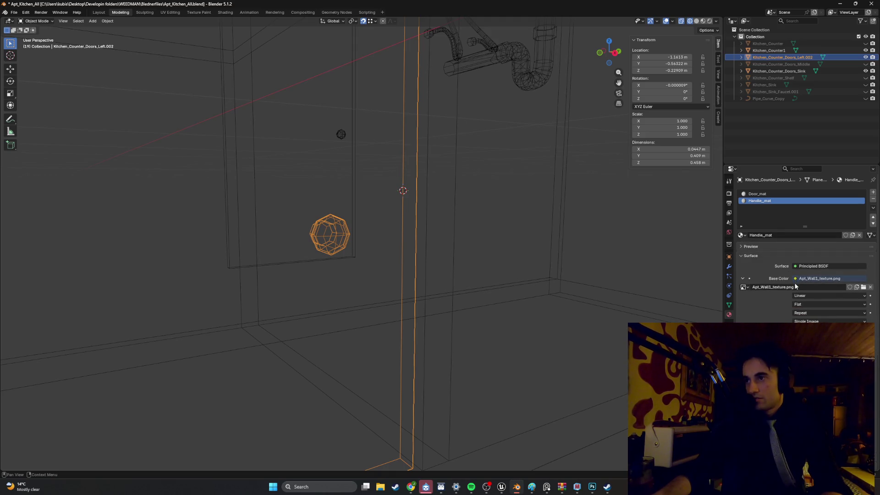
key(Tab)
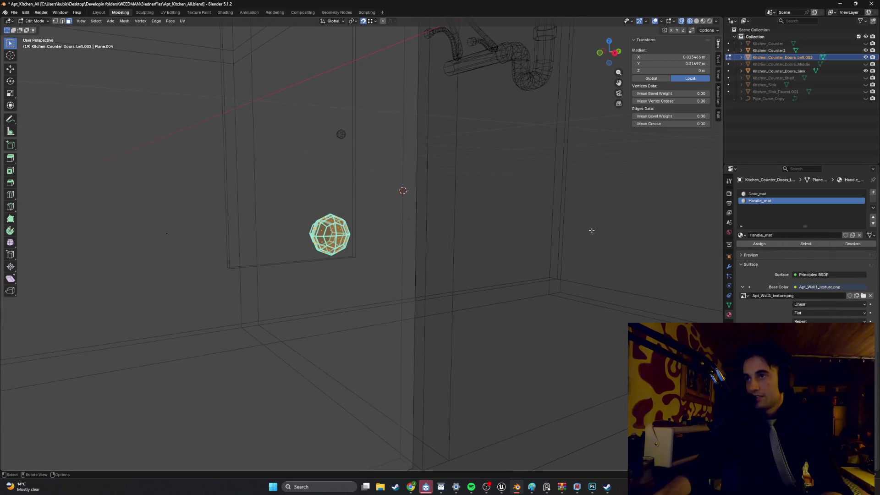
click(172, 12)
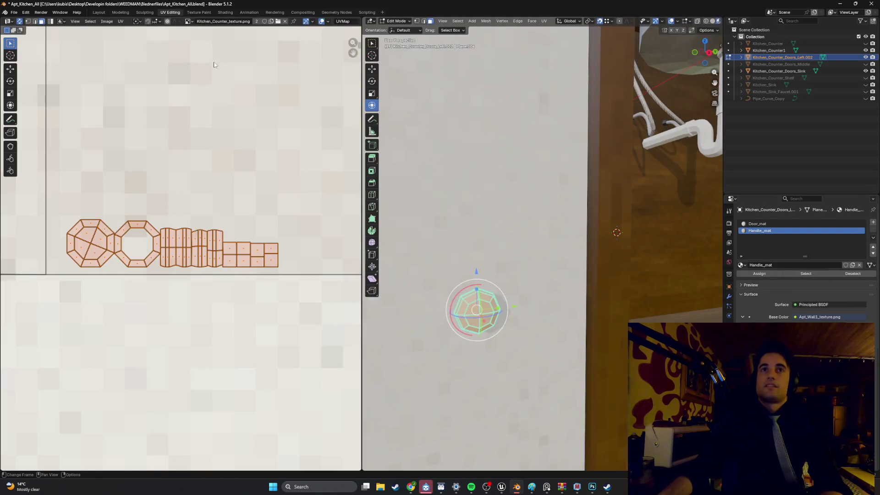
Step: Move the handle's UV island to a new spot and check the result in Object Mode
key(KP_Decimal)
scroll(210, 237, down, 4)
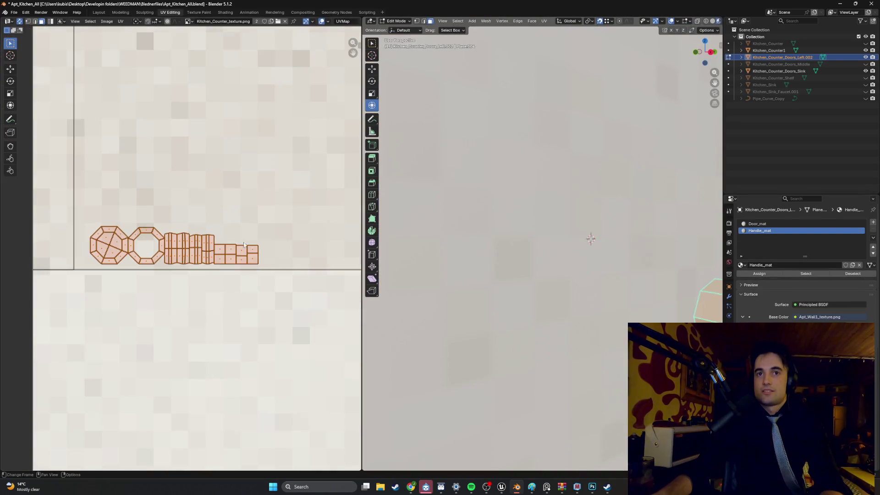
scroll(250, 238, right, 3)
scroll(445, 222, down, 5)
key(g)
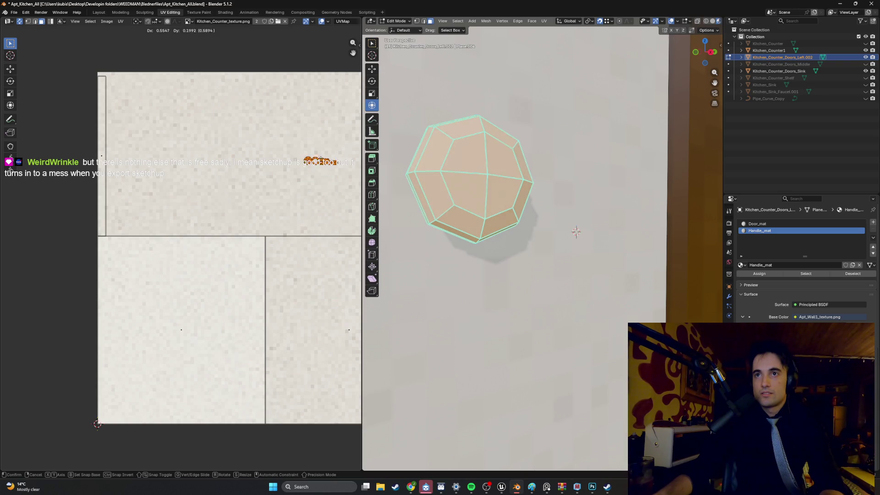
click(301, 235)
key(Tab)
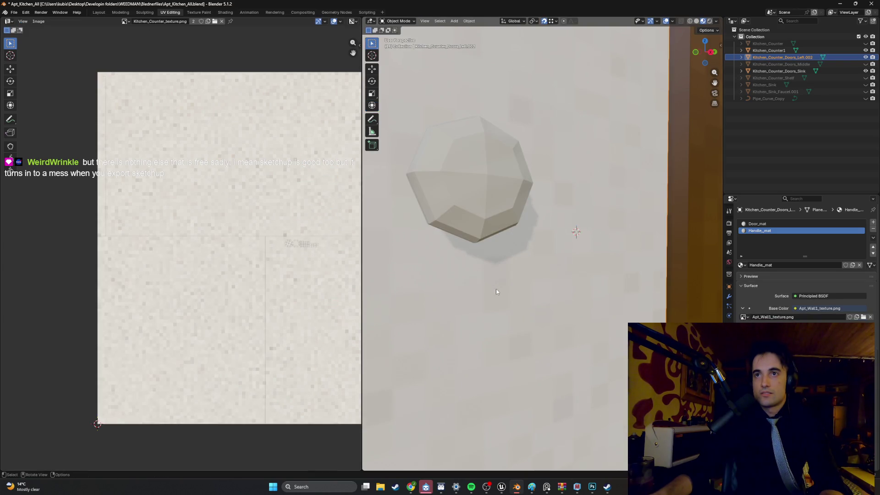
scroll(506, 267, down, 4)
scroll(506, 268, up, 4)
drag(506, 268, 486, 251)
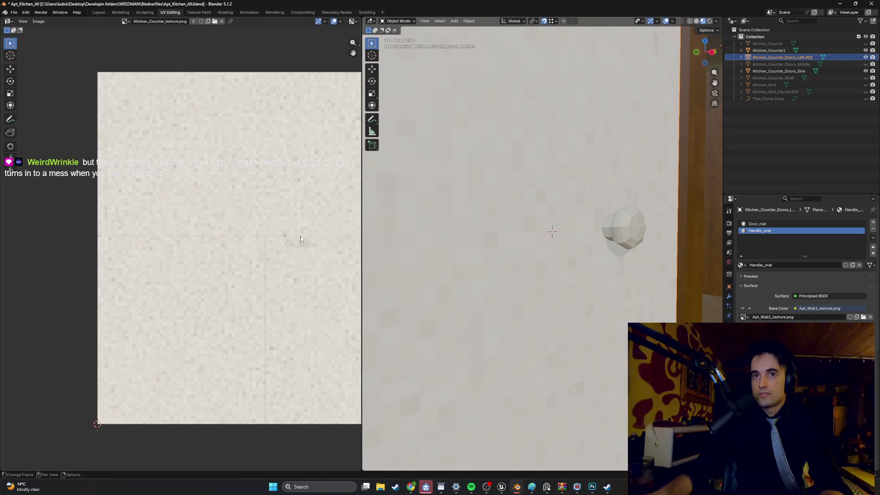
Step: Reposition the handle's UV island again, resize it, and return to Object Mode
key(Tab)
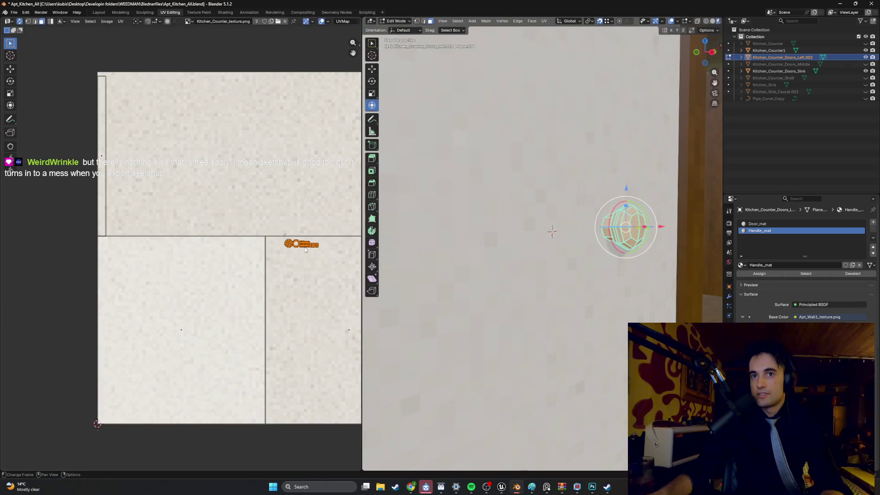
key(g)
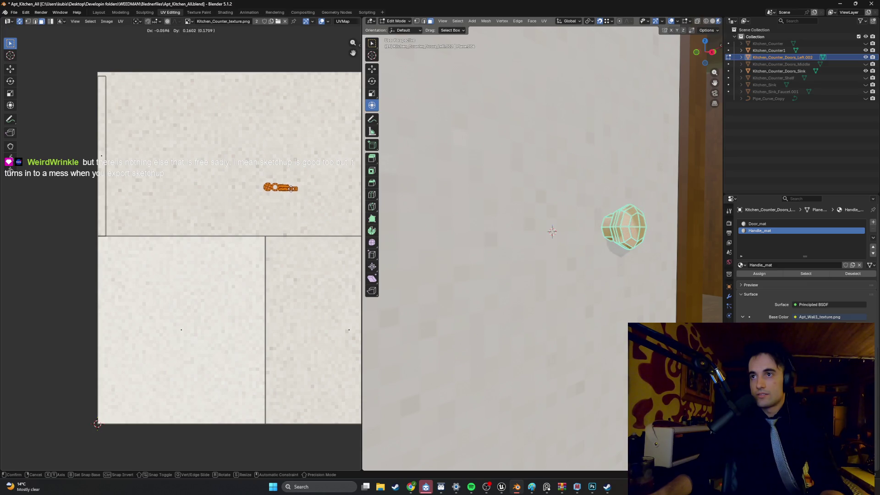
click(302, 191)
scroll(310, 180, up, 3)
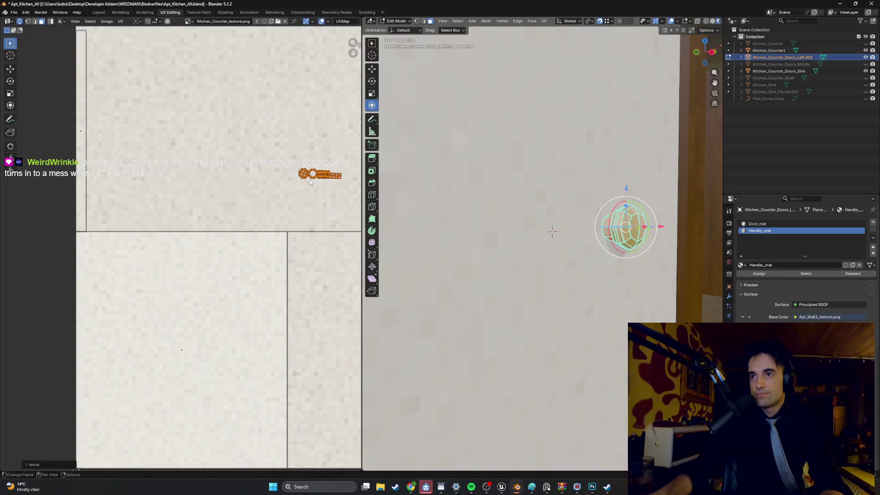
scroll(287, 174, up, 6)
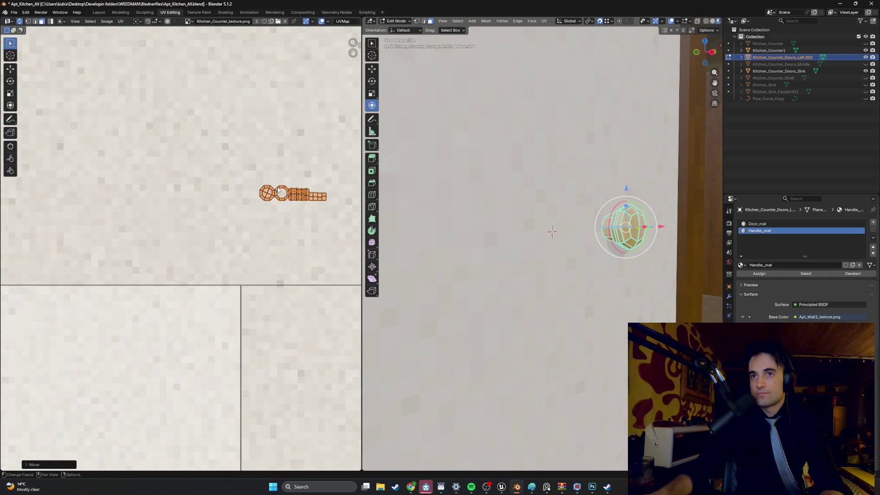
key(s)
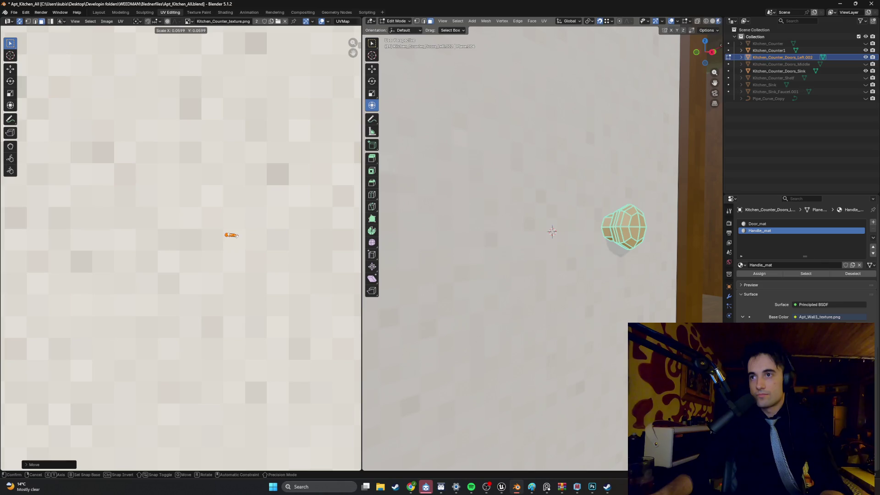
key(Return)
key(Tab)
scroll(520, 252, down, 6)
mouse_move(496, 247)
mouse_down()
mouse_move(453, 222)
mouse_move(436, 230)
mouse_move(490, 225)
mouse_move(523, 199)
mouse_move(602, 215)
mouse_move(500, 267)
mouse_move(529, 259)
mouse_move(548, 237)
mouse_move(453, 257)
mouse_move(463, 246)
mouse_move(495, 262)
mouse_move(507, 289)
mouse_move(569, 284)
mouse_move(600, 228)
mouse_move(546, 202)
mouse_move(502, 229)
mouse_move(604, 293)
mouse_move(619, 293)
mouse_move(590, 301)
mouse_move(508, 264)
mouse_move(572, 261)
mouse_move(592, 273)
mouse_move(644, 253)
mouse_move(540, 249)
mouse_move(662, 252)
mouse_move(578, 283)
mouse_move(626, 236)
mouse_move(561, 235)
mouse_move(643, 229)
mouse_move(639, 253)
mouse_move(612, 269)
mouse_move(601, 260)
mouse_move(629, 235)
mouse_move(529, 222)
mouse_move(579, 216)
mouse_move(548, 210)
mouse_move(569, 208)
mouse_move(546, 227)
mouse_move(605, 221)
mouse_up()
scroll(540, 254, down, 6)
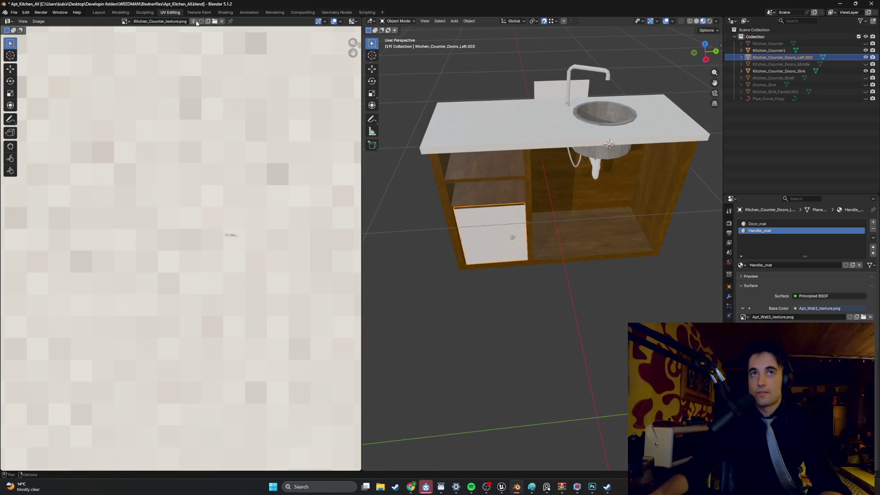
Step: Show Apt_Wall1_texture.png in the UV image editor
click(126, 21)
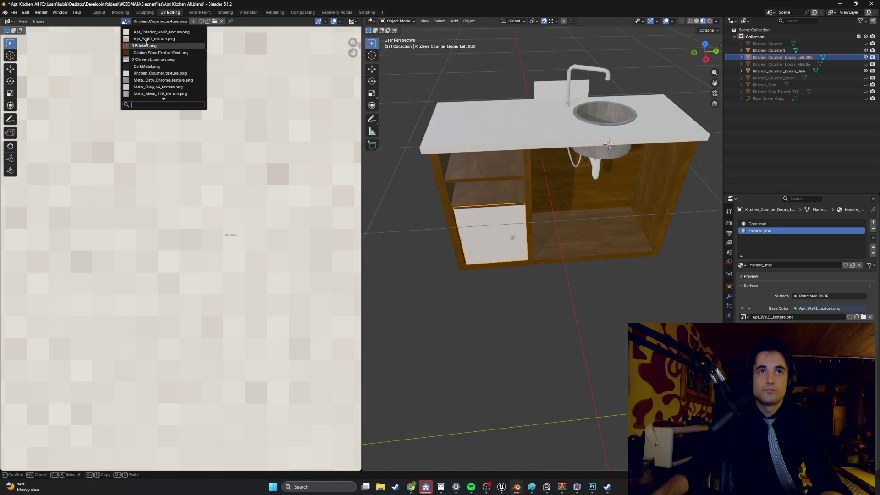
click(147, 39)
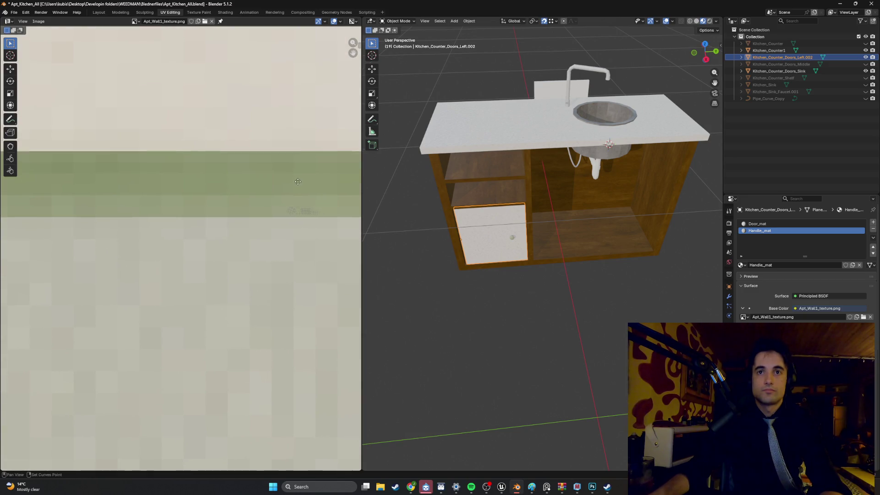
scroll(550, 248, up, 4)
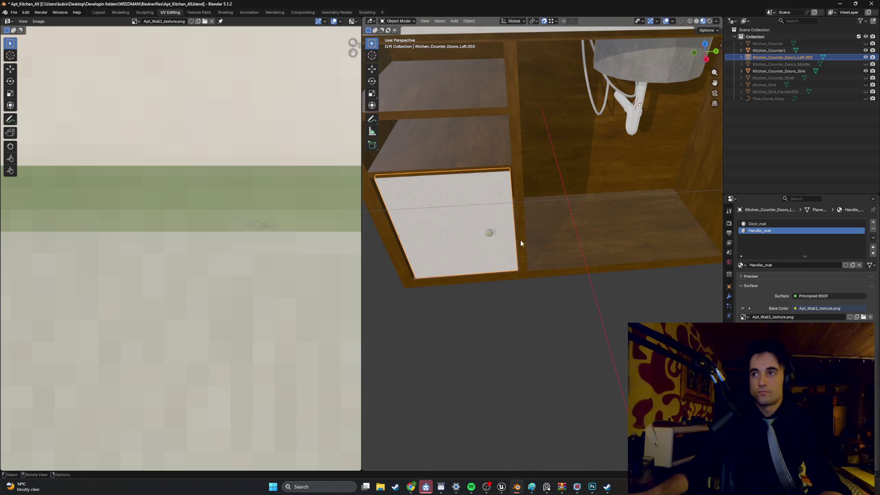
scroll(529, 244, up, 2)
scroll(280, 223, up, 3)
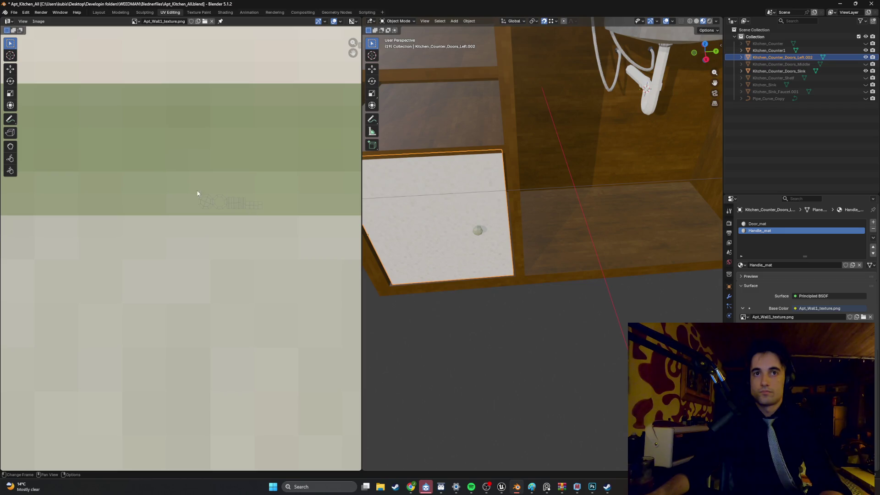
scroll(233, 203, down, 2)
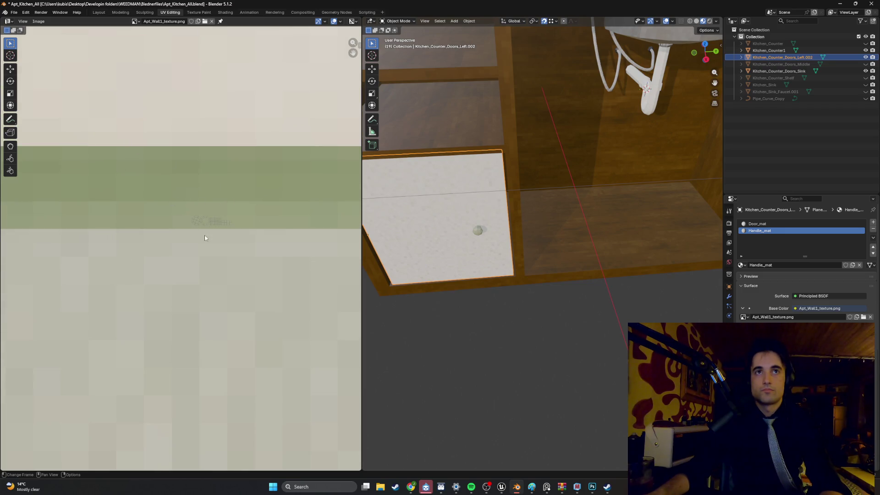
scroll(210, 221, down, 1)
scroll(205, 224, down, 4)
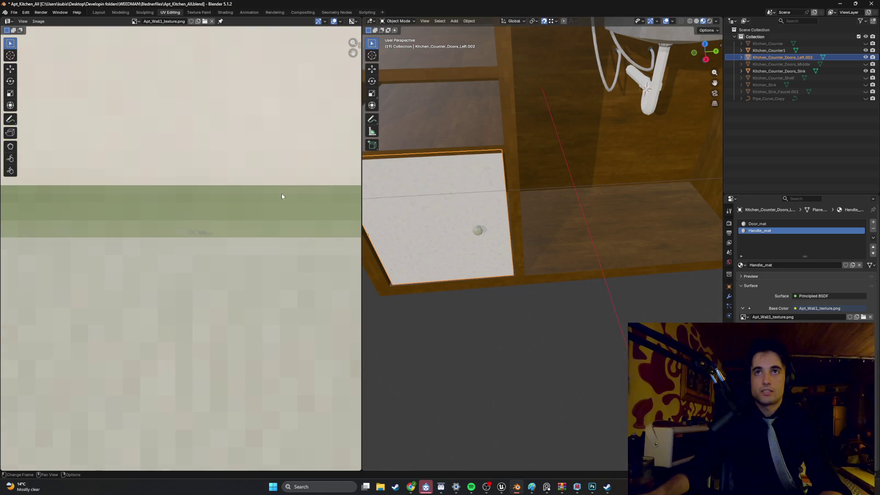
Step: Move the handle's UV island up onto the green band and return to Object Mode
key(Tab)
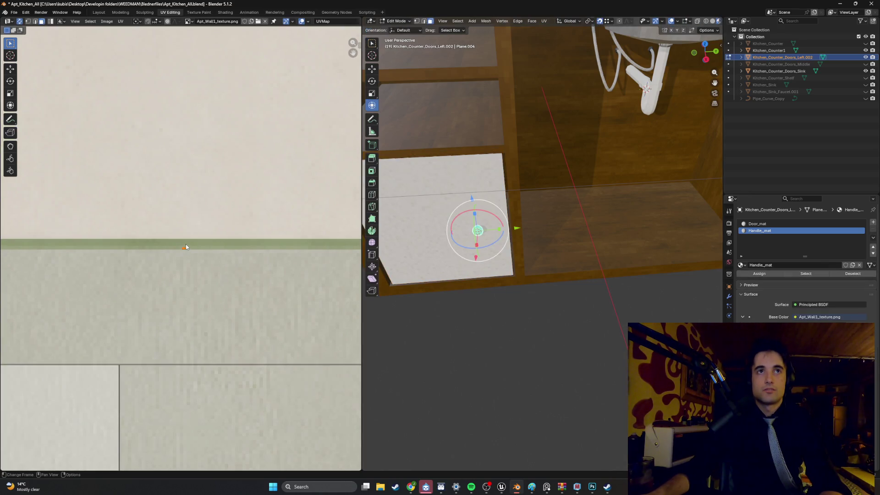
scroll(221, 239, up, 4)
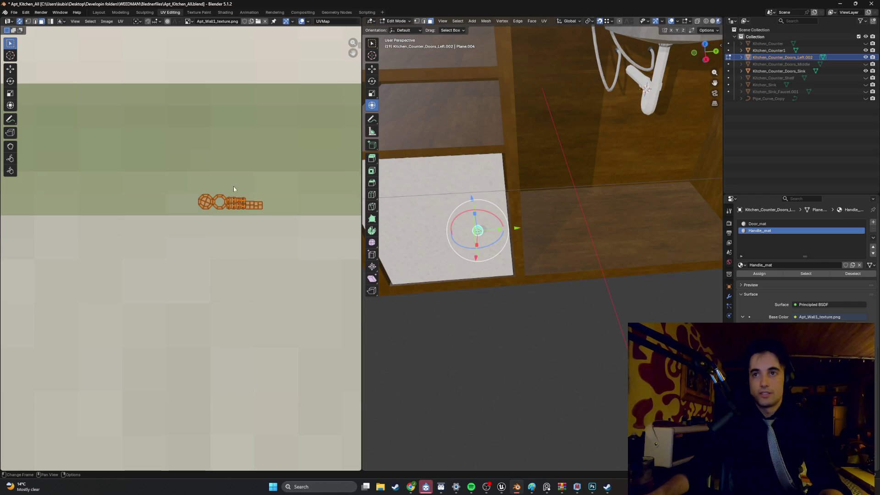
scroll(542, 232, up, 5)
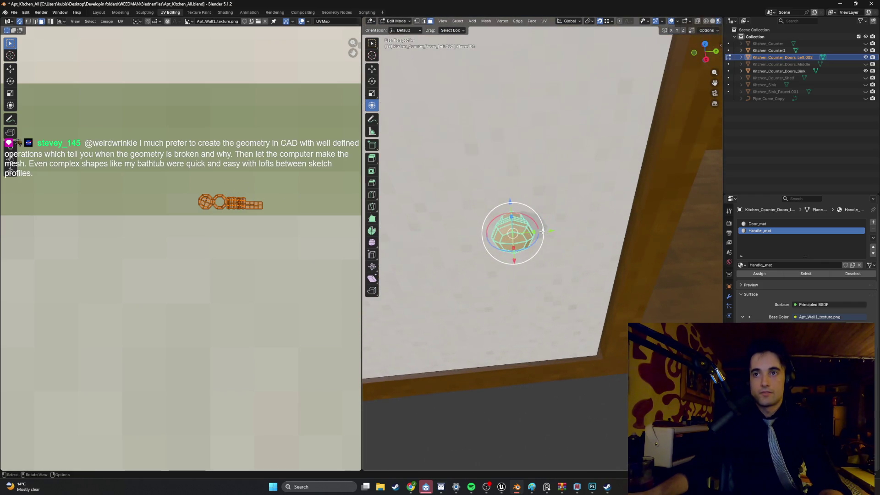
key(g)
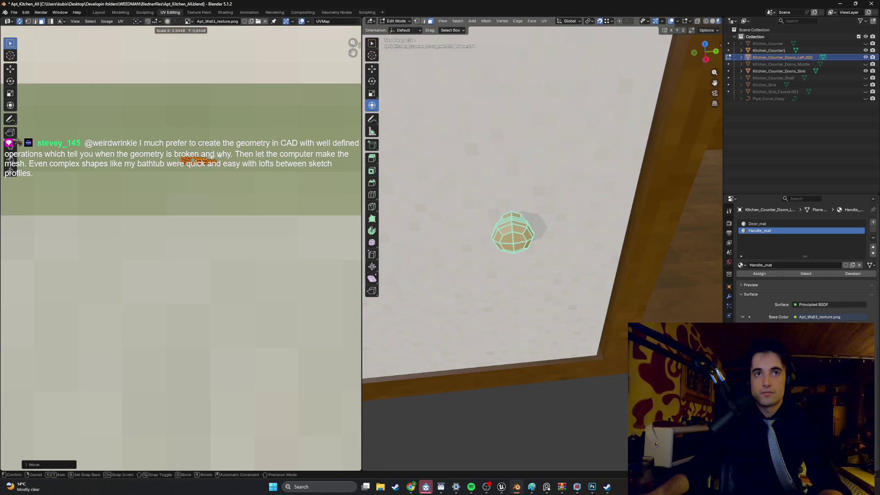
key(Return)
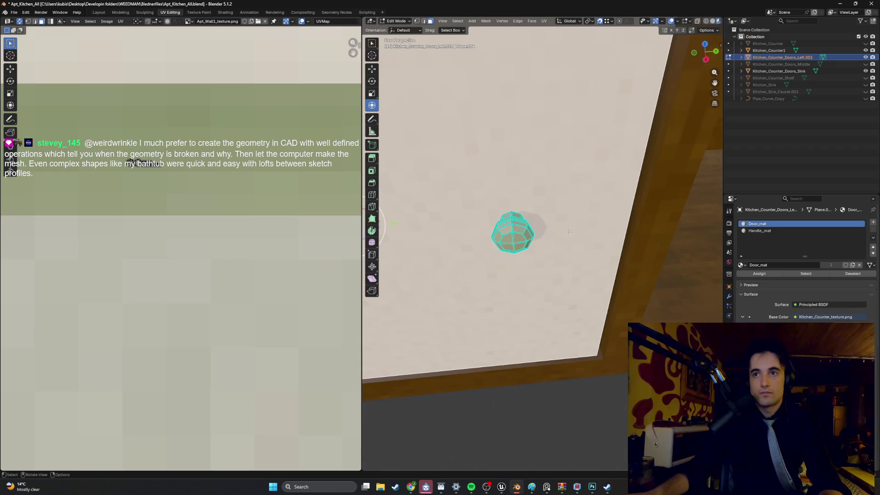
key(Tab)
scroll(601, 161, down, 5)
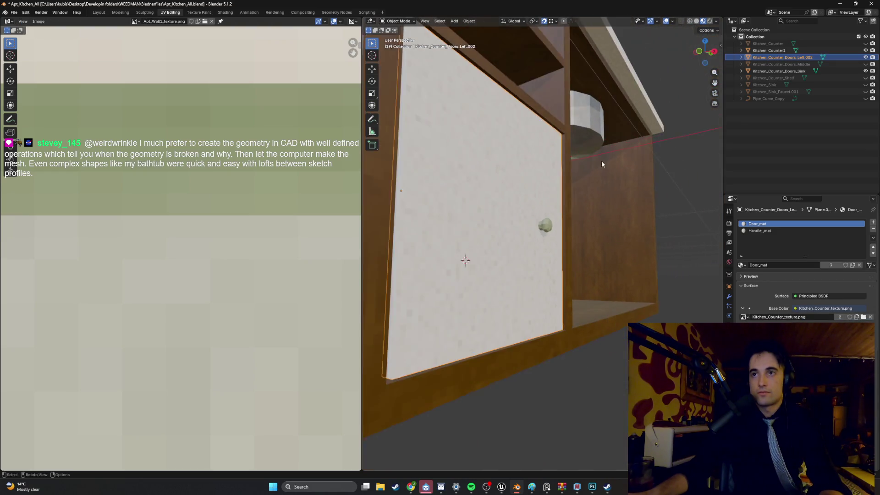
mouse_move(516, 181)
mouse_down()
mouse_move(544, 205)
mouse_move(594, 183)
mouse_move(590, 199)
mouse_move(560, 203)
mouse_move(603, 193)
mouse_move(464, 217)
mouse_move(477, 199)
mouse_move(514, 218)
mouse_move(495, 207)
mouse_up()
key(KP_Decimal)
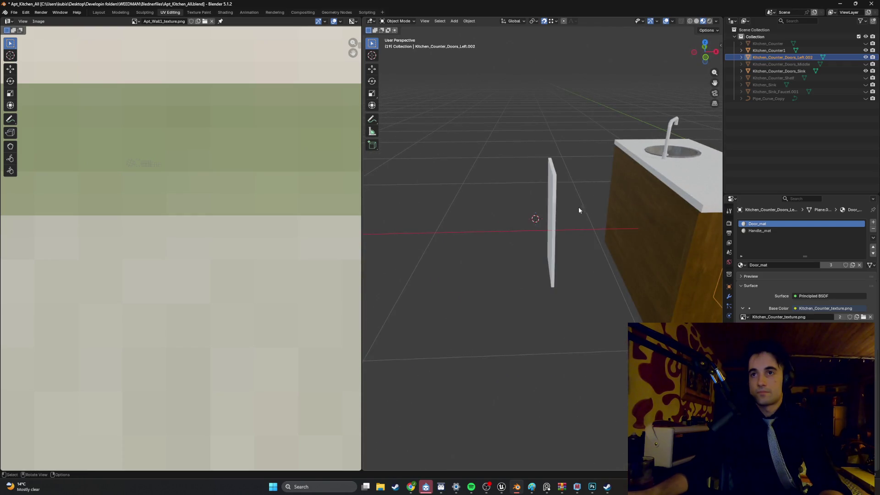
Step: Edit Kitchen_Counter_Doors_Sink in the Modeling workspace with all its faces selected and framed
key(Tab)
key(Tab)
click(569, 214)
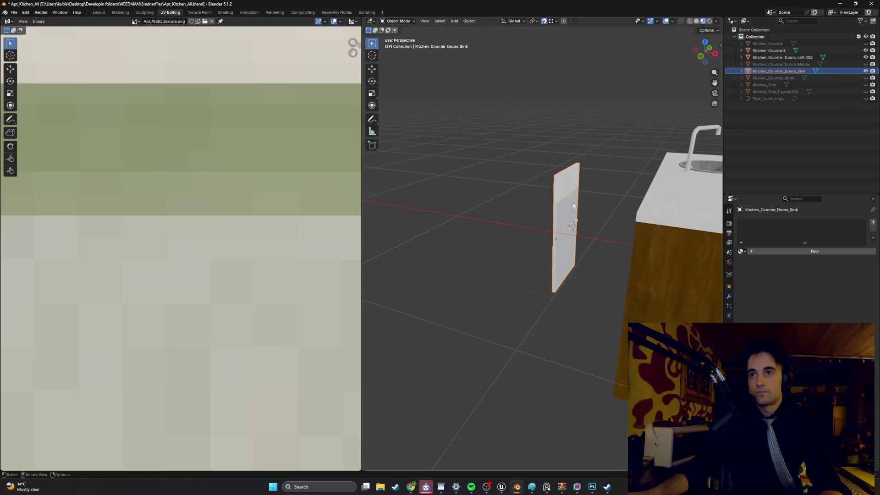
key(KP_Decimal)
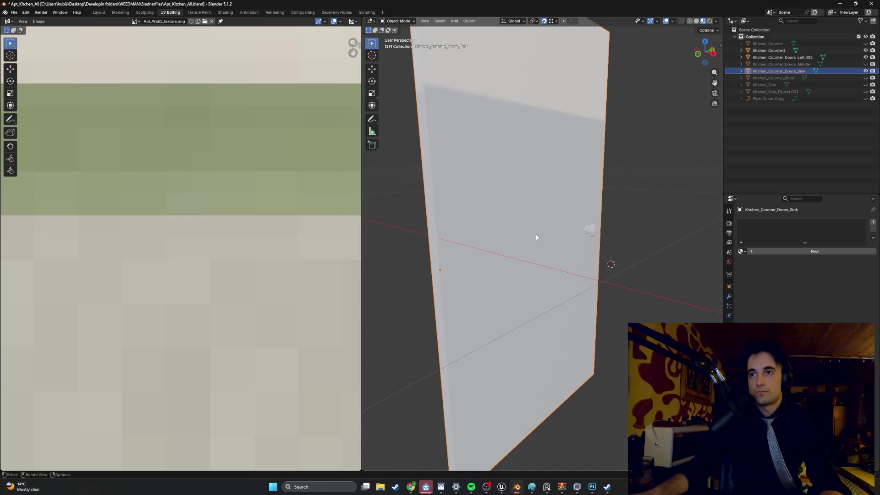
key(Tab)
click(121, 12)
scroll(328, 129, up, 5)
scroll(328, 128, down, 5)
key(a)
key(KP_Decimal)
scroll(413, 184, up, 3)
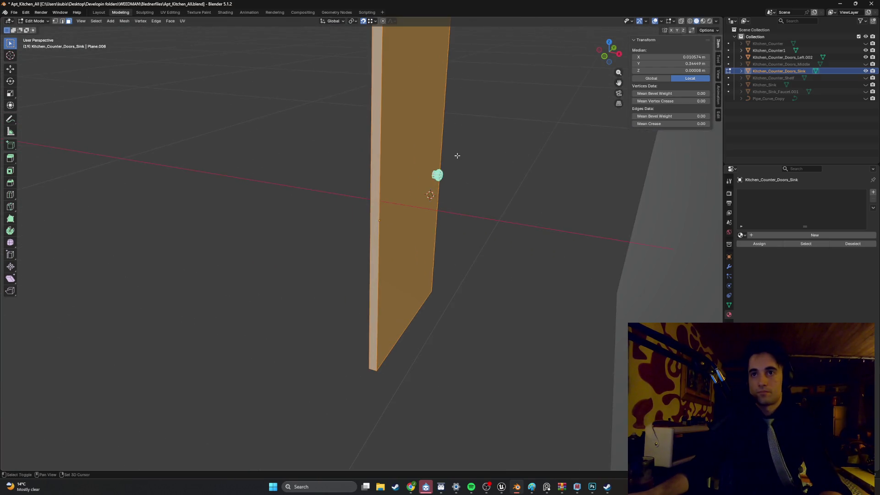
drag(481, 153, 491, 154)
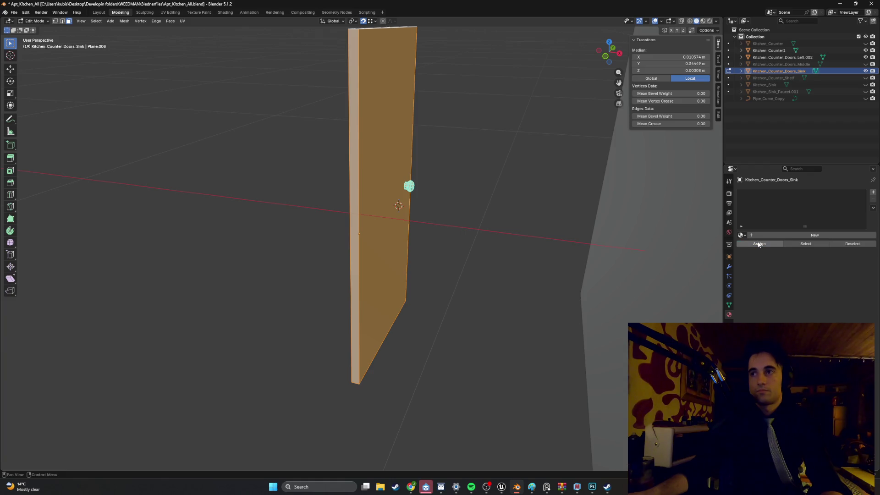
Step: Create a new material for the door panel named Door_mat.001
click(761, 236)
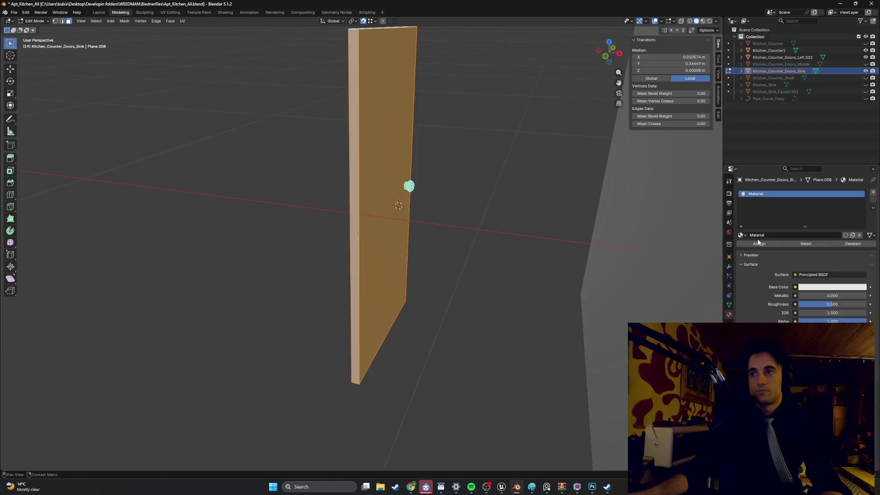
click(758, 236)
text(Door_mat)
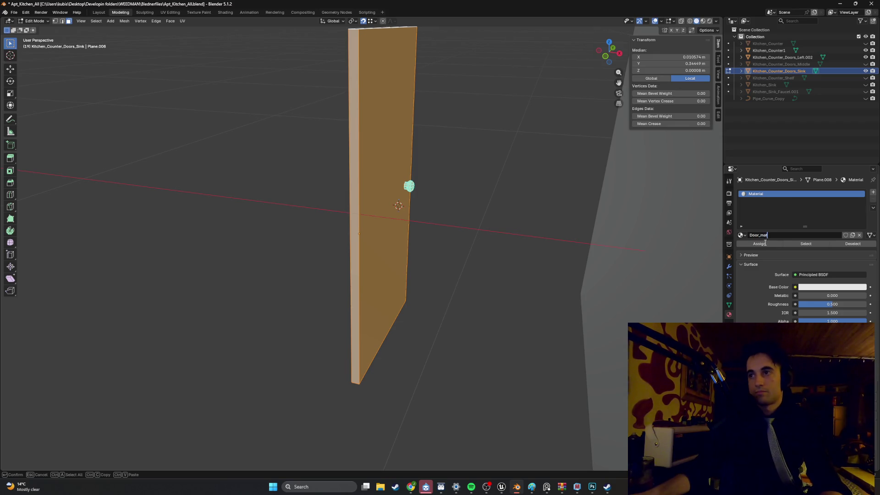
key(Return)
Step: Drive its base colour with an image texture using Kitchen_Counter_texture.png
click(796, 287)
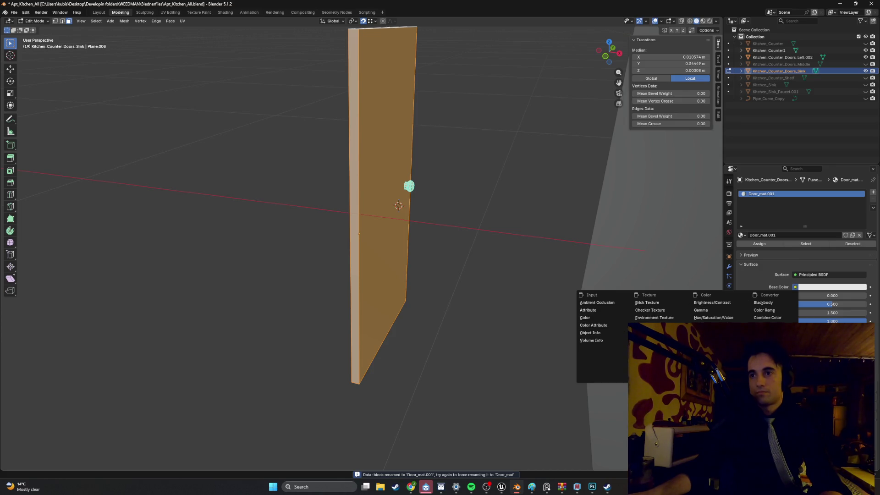
click(650, 325)
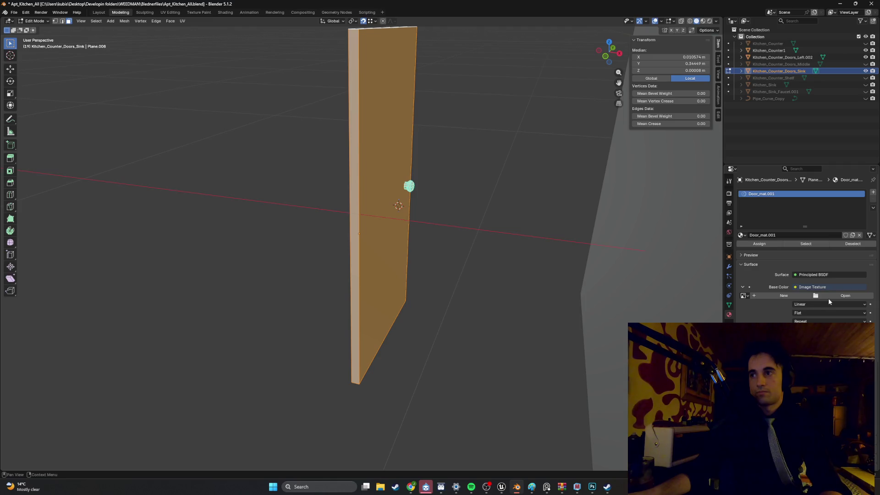
click(846, 295)
click(212, 228)
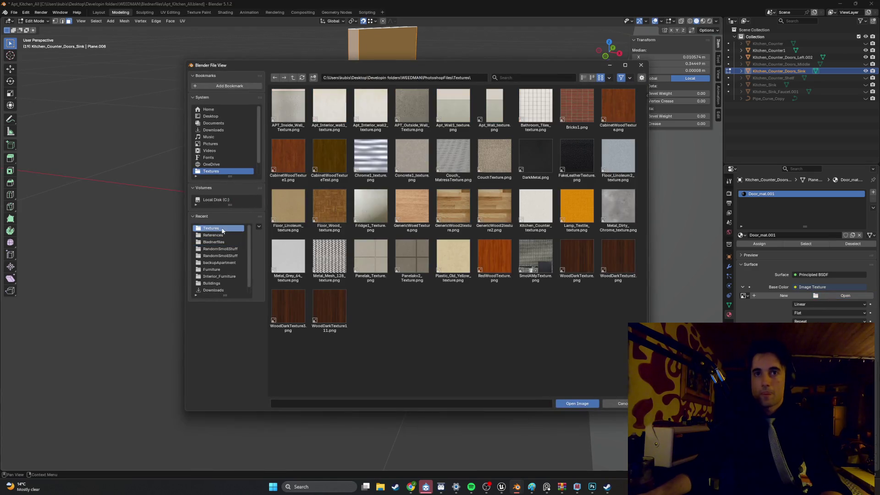
double_click(542, 199)
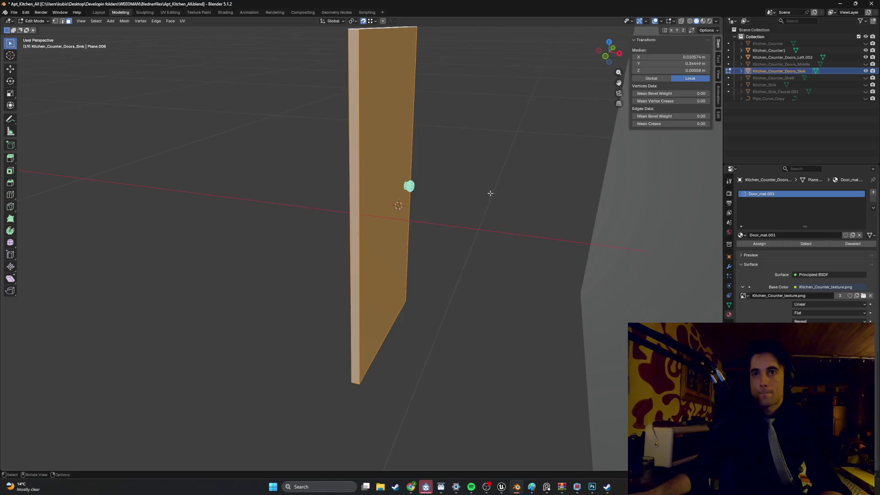
Step: Switch to Material Preview and Smart UV Project the door panel
key(z)
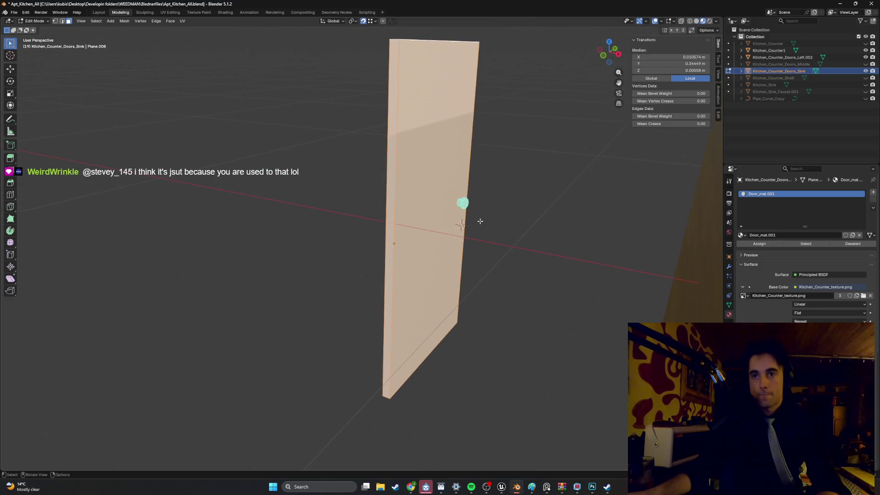
key(u)
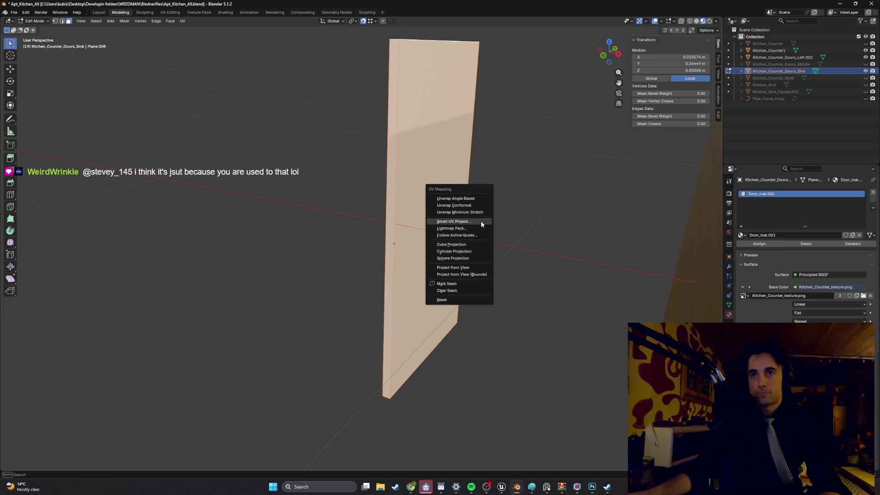
click(479, 222)
click(473, 288)
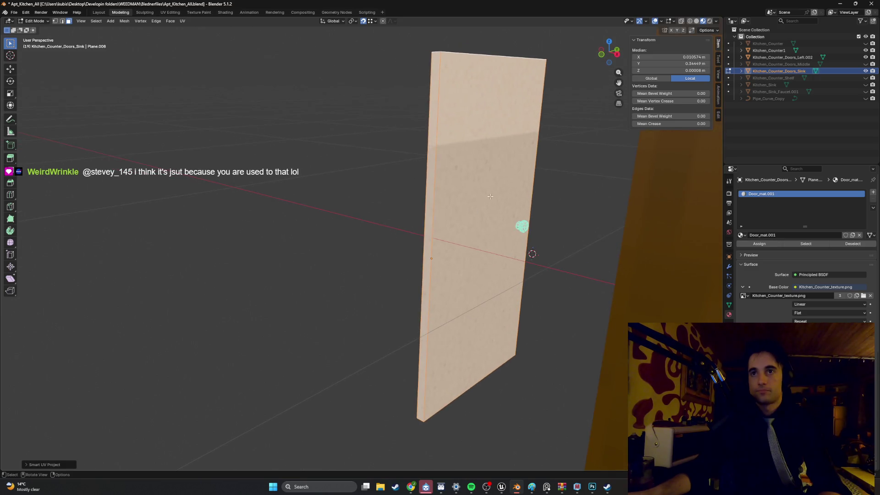
Step: Move the door panel along X, then along Y, onto the front of the sink cabinet
scroll(473, 191, down, 3)
scroll(473, 191, down, 3)
key(g)
key(x)
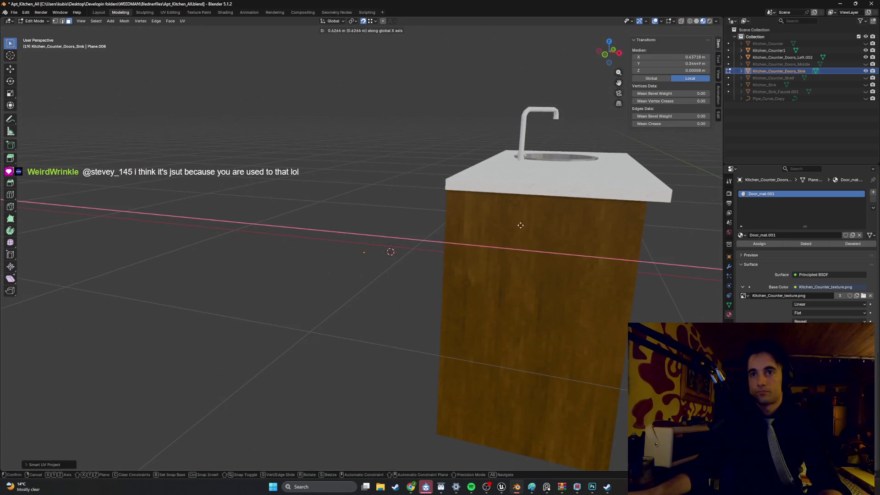
click(539, 220)
key(KP_Decimal)
key(g)
key(x)
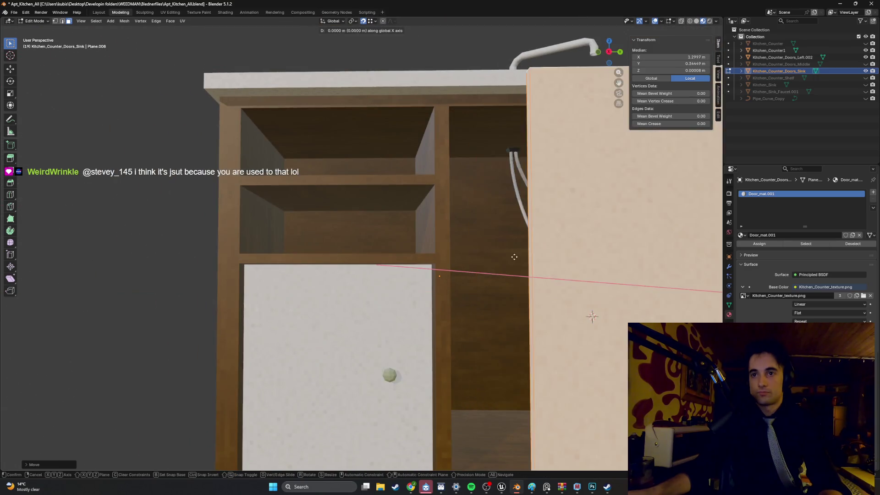
key(y)
click(454, 278)
Step: Switch to wireframe shading and box-select only the door handle's geometry
scroll(454, 277, up, 5)
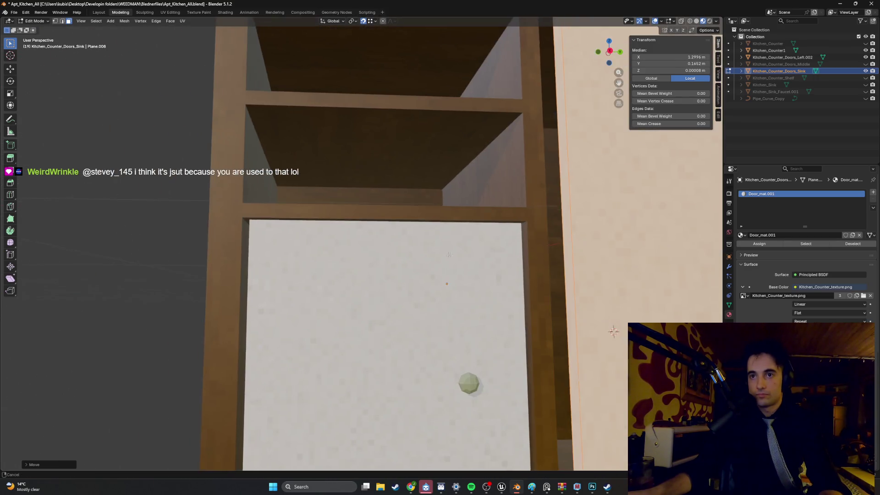
scroll(395, 259, down, 3)
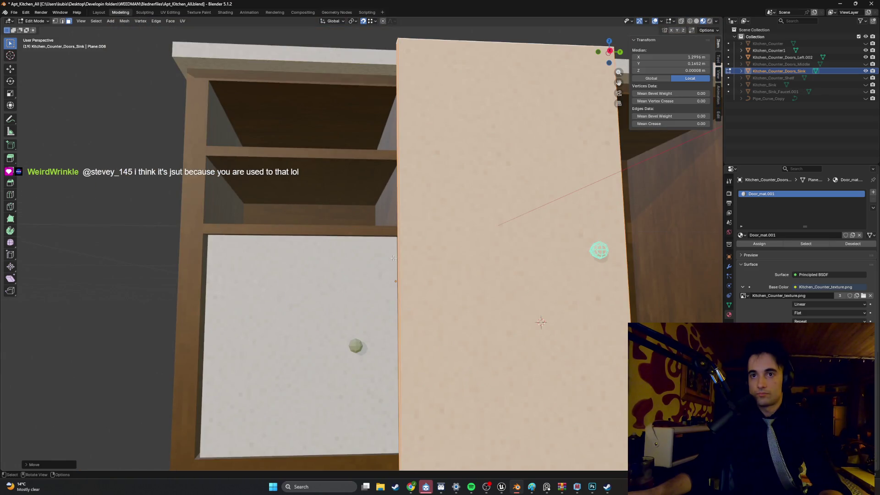
scroll(394, 258, down, 3)
scroll(389, 259, up, 6)
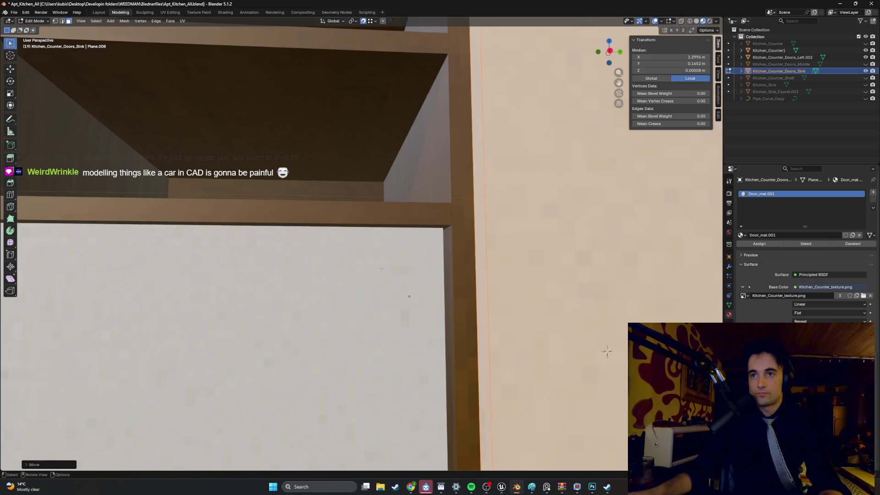
scroll(382, 270, down, 5)
mouse_move(381, 270)
mouse_down()
mouse_move(481, 246)
mouse_move(399, 275)
mouse_move(542, 304)
mouse_move(388, 250)
mouse_move(419, 255)
mouse_move(335, 240)
mouse_move(482, 269)
mouse_up()
drag(427, 227, 316, 223)
scroll(317, 223, up, 5)
key(z)
click(390, 230)
key(shift+z)
drag(542, 212, 492, 166)
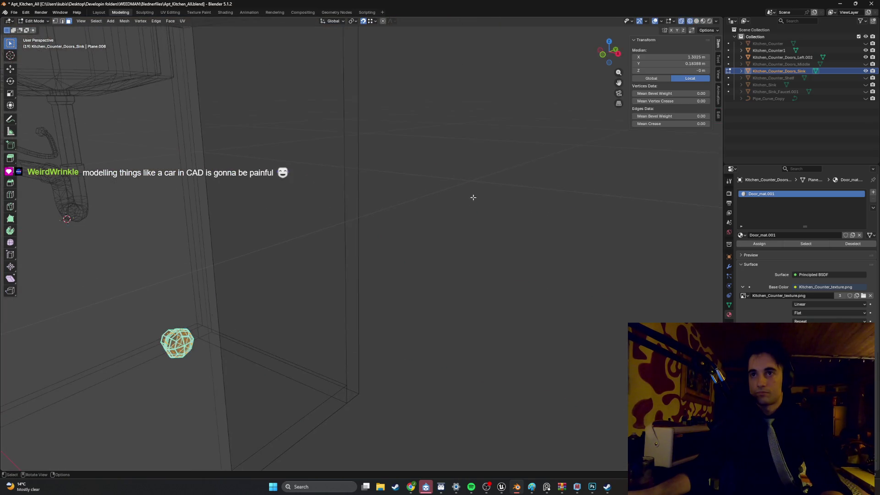
Step: Add a second material slot with a new material named Handle_mat
click(873, 194)
click(775, 236)
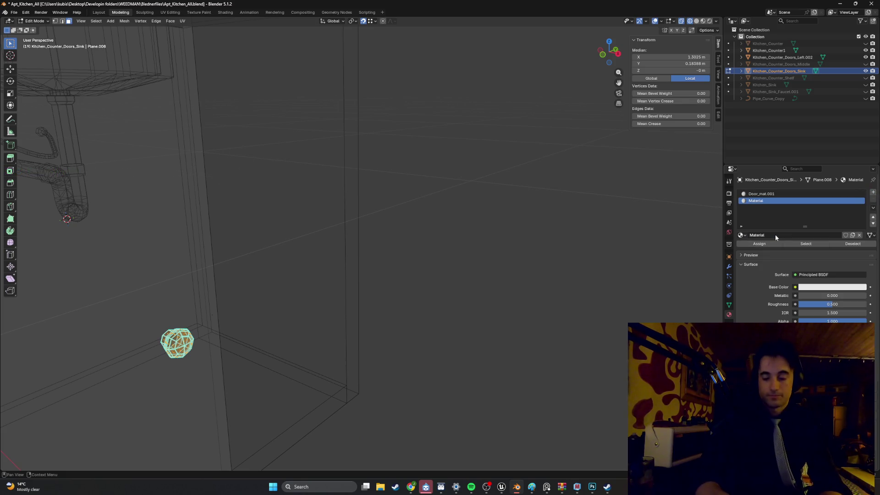
double_click(775, 234)
text(Handle)
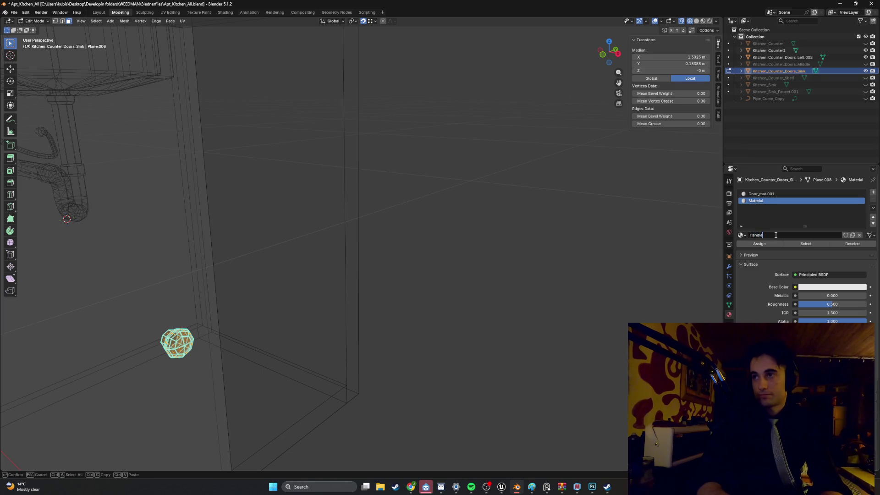
text(_mat)
key(Return)
Step: Set Handle_mat's base colour to an image texture using Apt_Wall1_texture.png
click(795, 288)
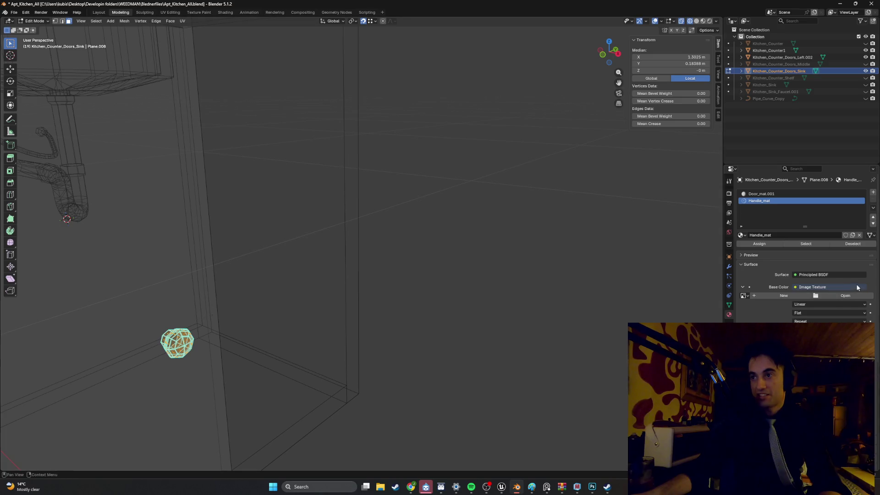
click(840, 298)
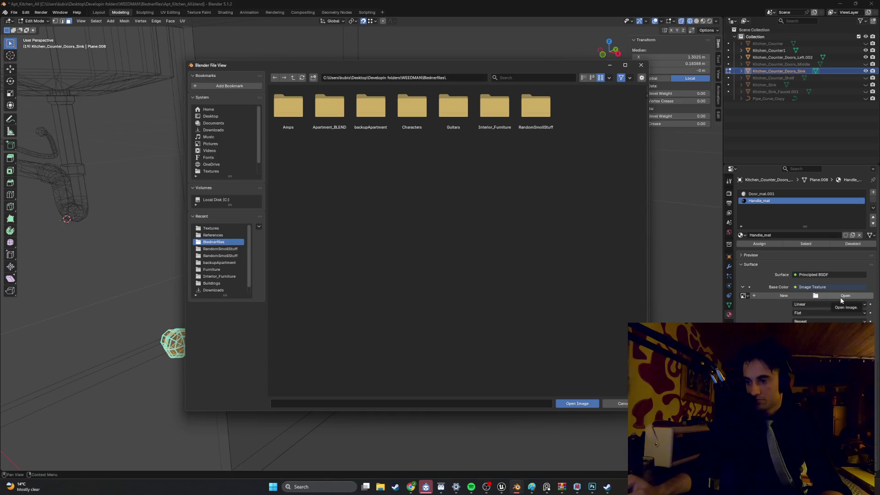
click(202, 229)
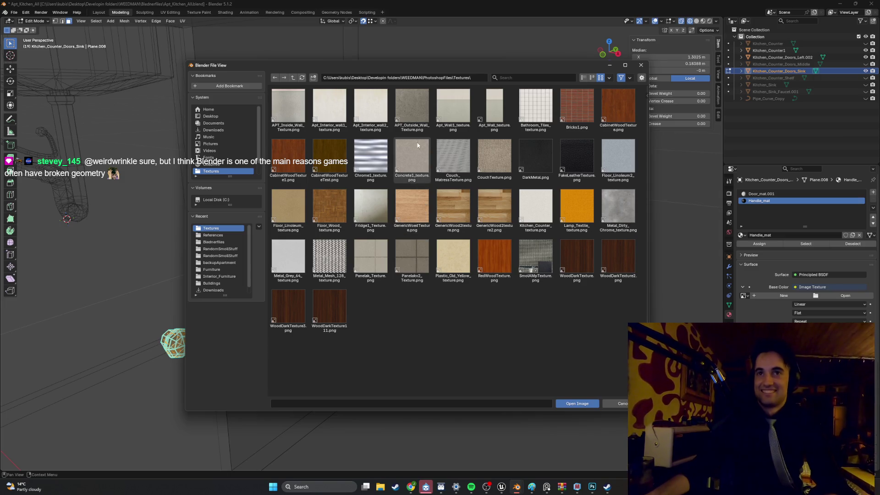
double_click(462, 111)
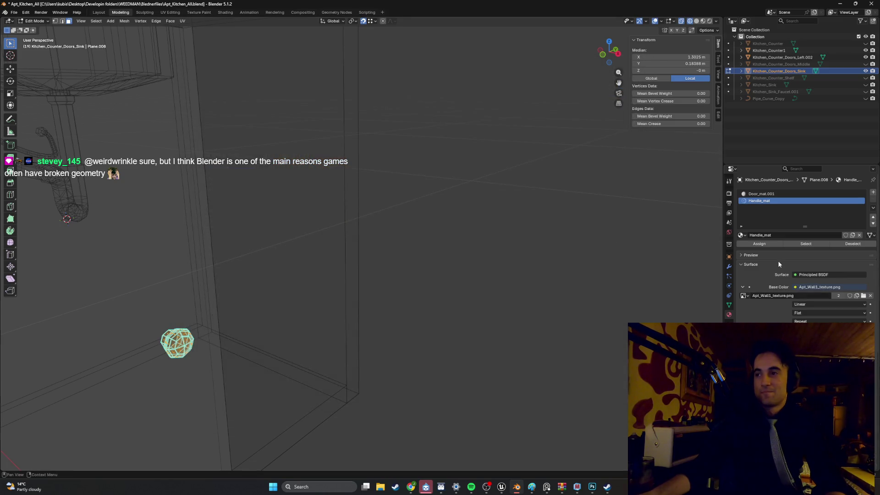
Step: Switch to Material Preview shading and bring up the UV Editing workspace
key(z)
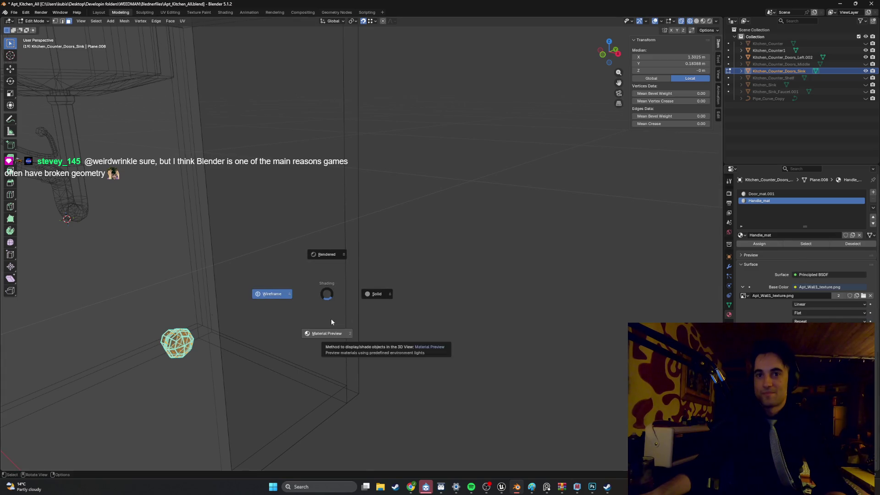
click(295, 313)
drag(295, 314, 281, 278)
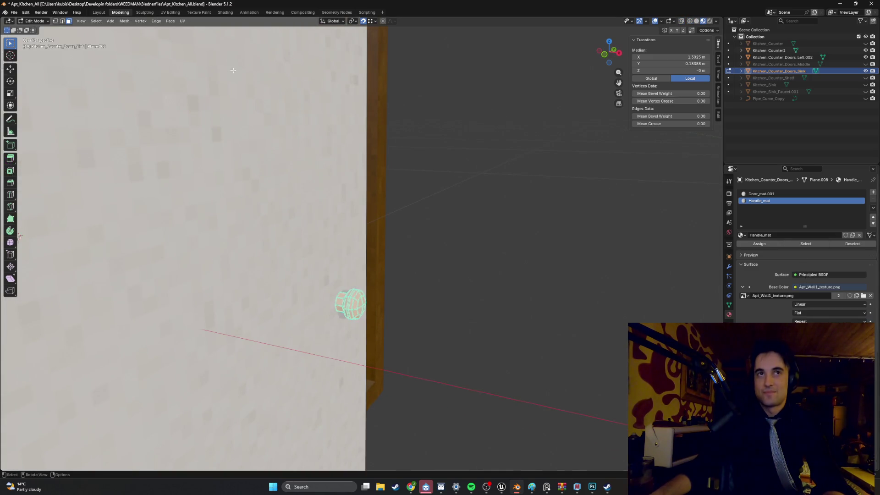
click(169, 13)
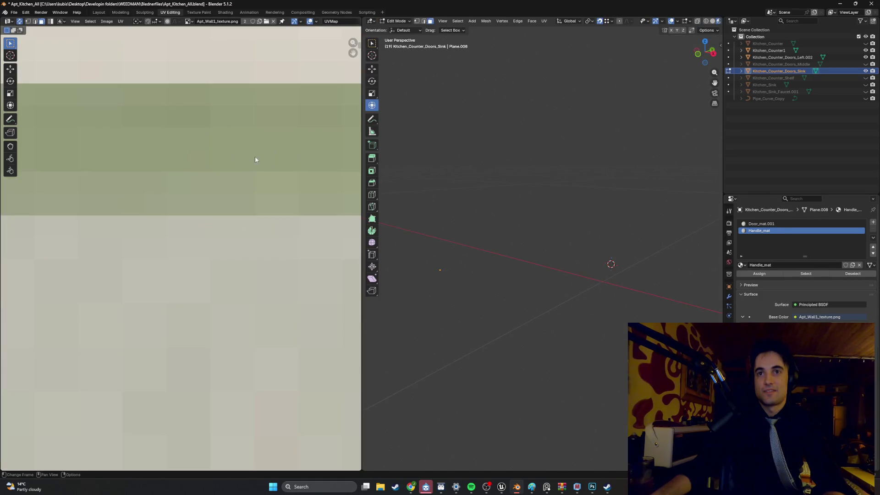
scroll(254, 157, down, 8)
scroll(235, 243, up, 6)
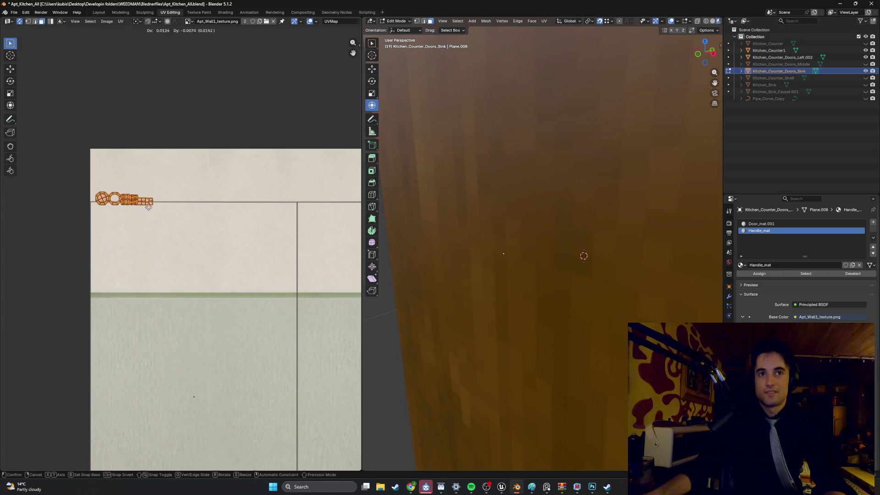
Step: Place the handle's UV island on the green stripe and scale it down
click(275, 298)
scroll(270, 296, up, 4)
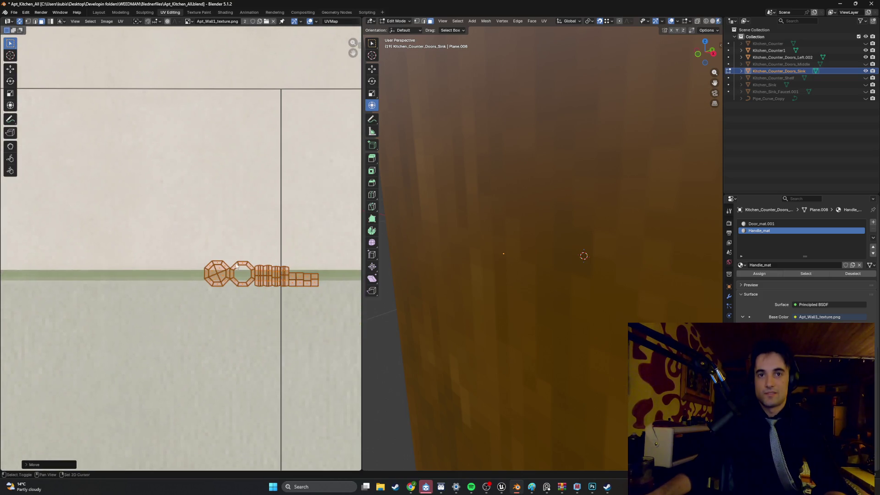
scroll(235, 267, right, 8)
key(s)
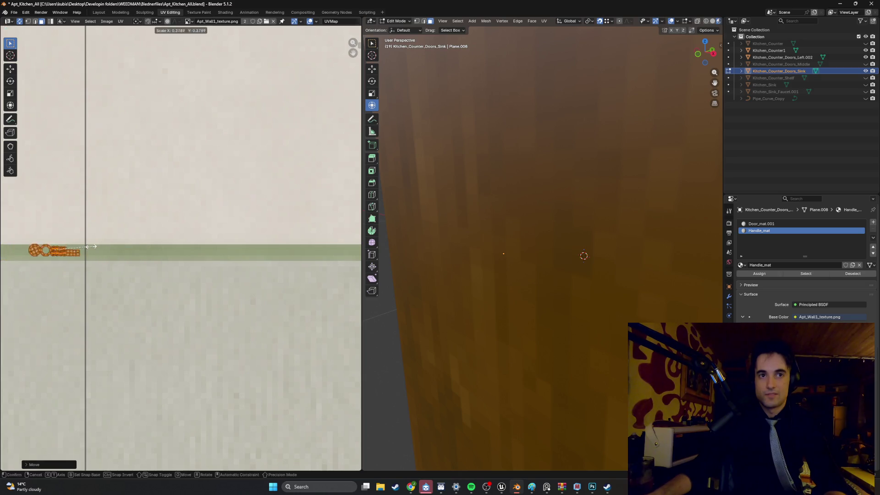
scroll(138, 257, up, 4)
click(106, 257)
Step: Skip ahead two songs in the music player, then return to Blender
click(471, 487)
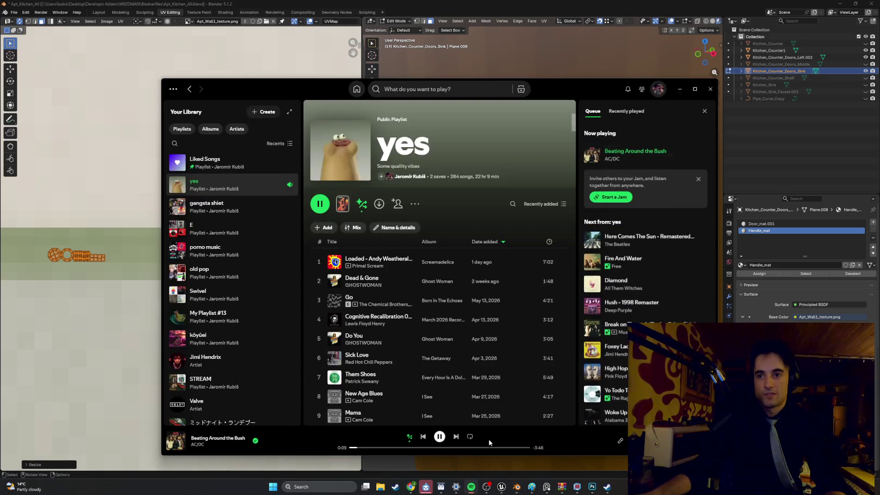
click(456, 437)
click(457, 437)
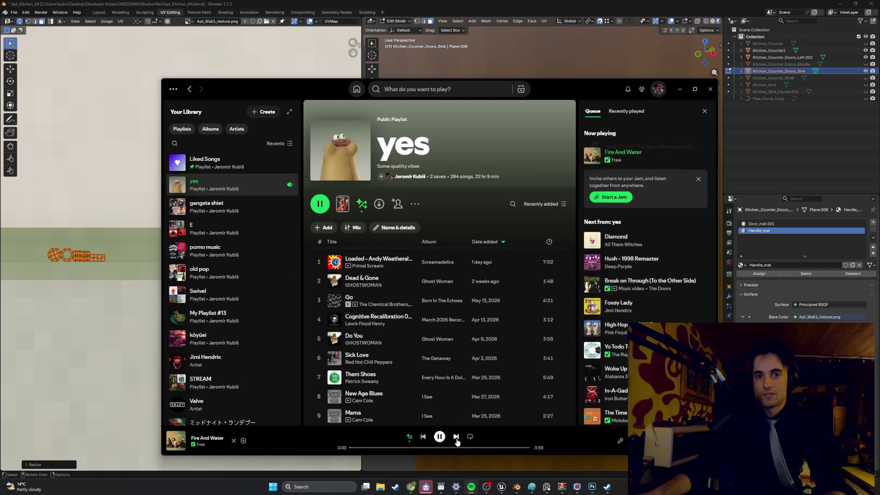
click(680, 89)
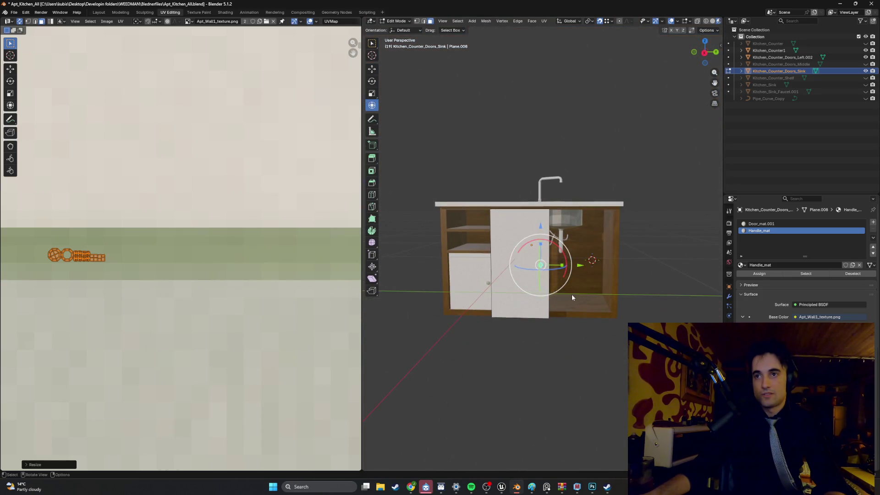
Step: Return to Object Mode and nudge the sink door along the X axis
key(Tab)
key(KP_Decimal)
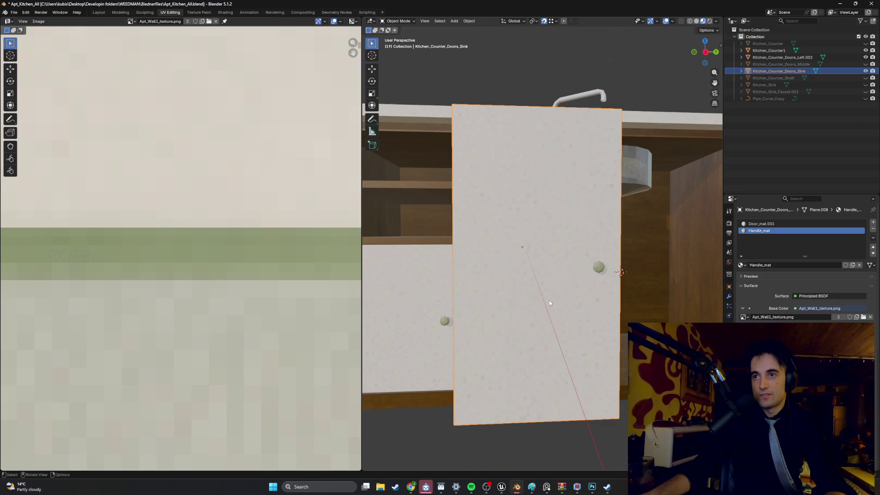
scroll(555, 294, down, 3)
mouse_move(548, 287)
mouse_down()
mouse_move(526, 305)
mouse_move(475, 292)
mouse_move(598, 301)
mouse_move(572, 284)
mouse_move(620, 295)
mouse_move(492, 287)
mouse_move(523, 289)
mouse_up()
key(g)
key(x)
click(630, 291)
scroll(576, 294, down, 5)
scroll(522, 290, up, 5)
scroll(527, 292, down, 5)
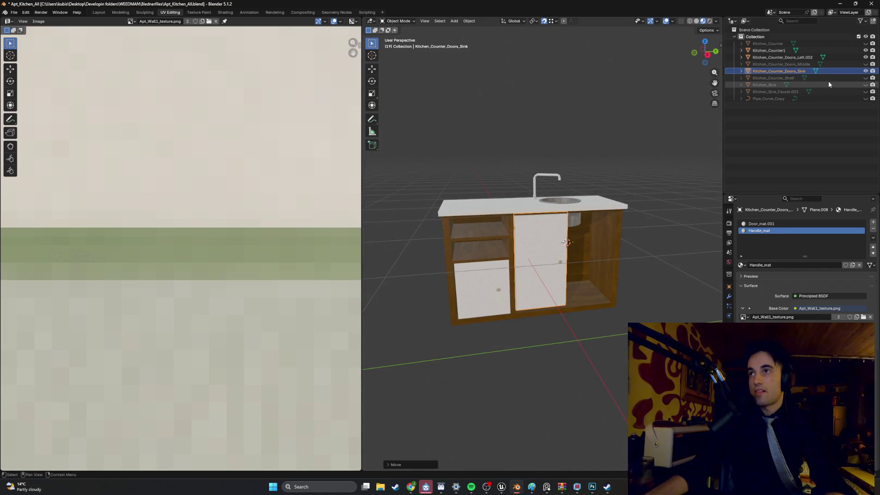
mouse_move(505, 164)
mouse_down()
mouse_move(565, 176)
mouse_move(558, 175)
mouse_up()
Step: Select and frame Kitchen_Counter_Shelf, showing it in the Modeling workspace
key(Tab)
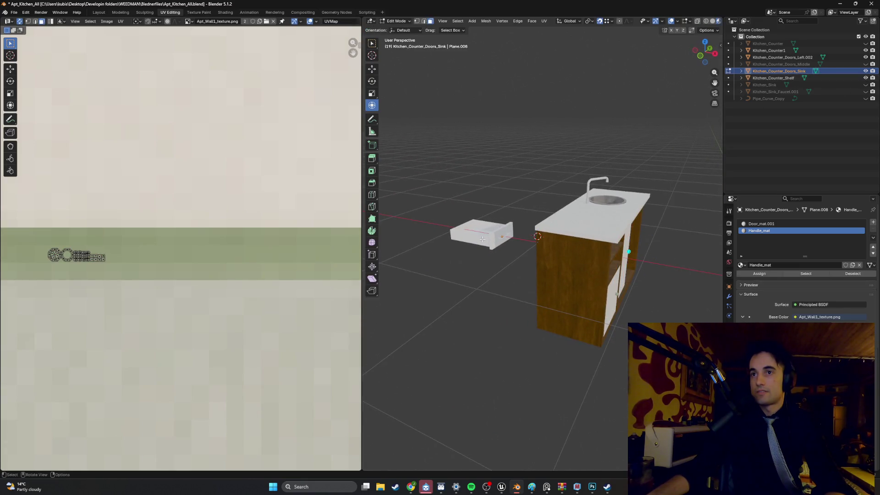
key(Tab)
click(478, 232)
key(KP_Decimal)
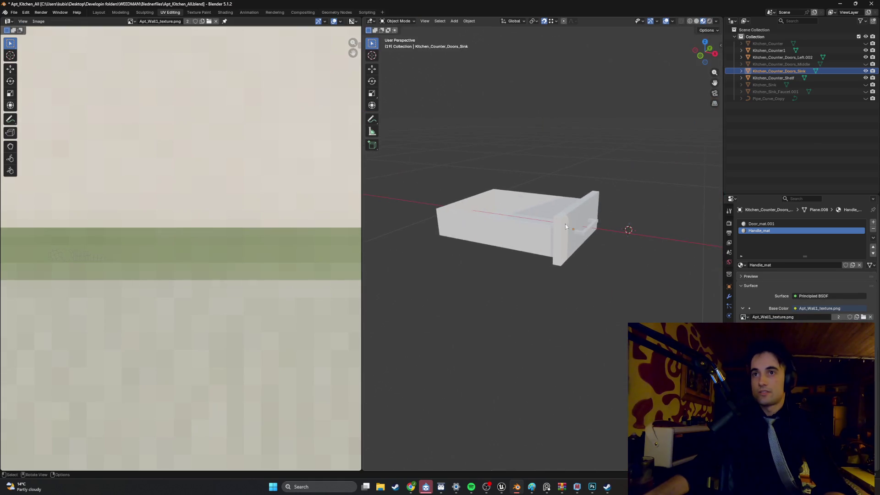
click(122, 13)
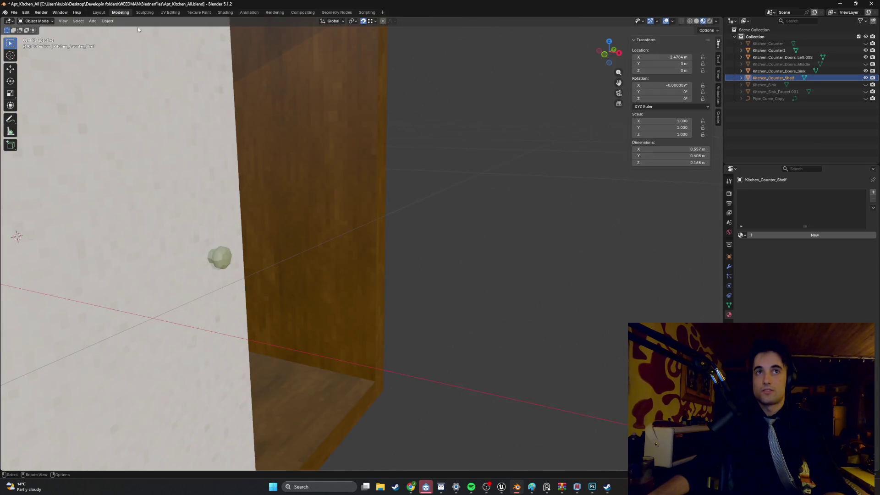
Step: Frame the drawer and give it a new material named Shelf_mat
key(Home)
key(KP_Decimal)
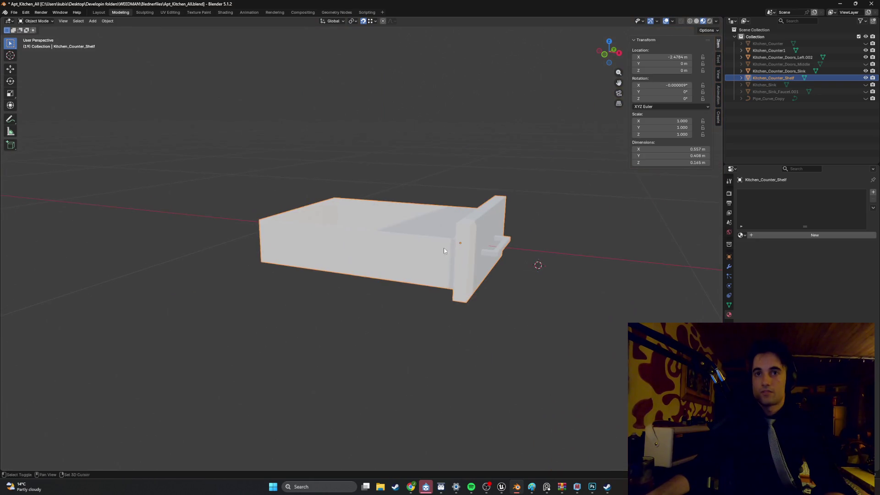
mouse_move(403, 242)
mouse_down()
mouse_move(398, 256)
mouse_move(435, 251)
mouse_up()
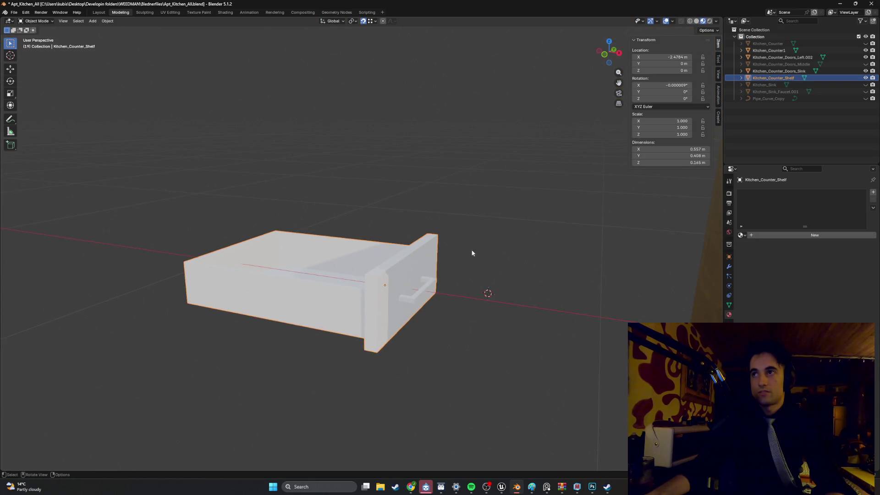
click(753, 236)
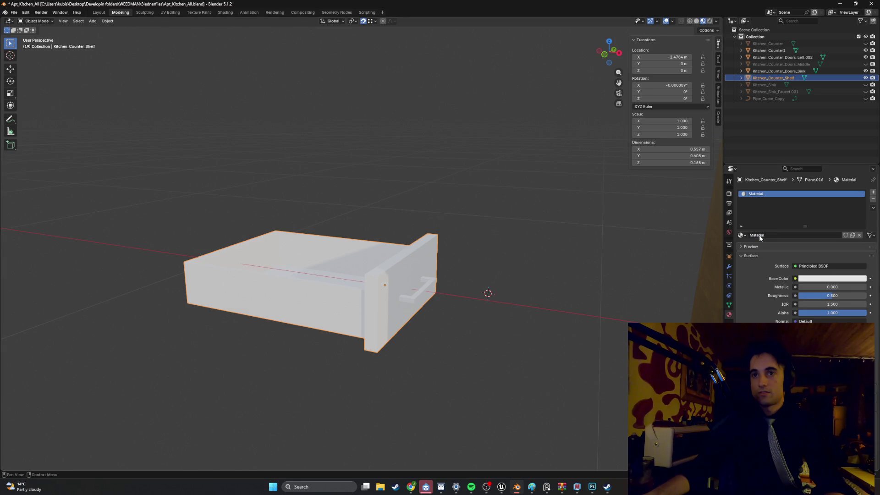
double_click(761, 235)
text(Shelf_mat)
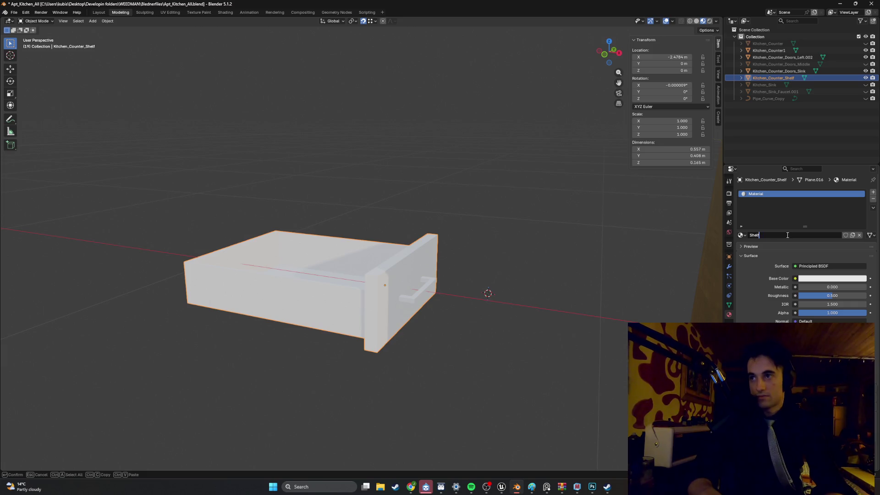
key(Return)
Step: Feed CabinetWoodTextureTest.png from the Textures folder into Shelf_mat's base colour as an image texture
click(796, 279)
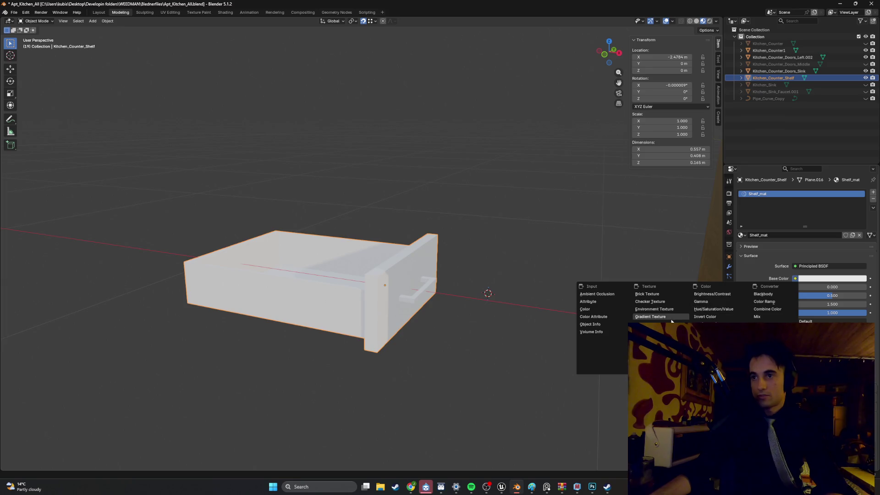
click(650, 324)
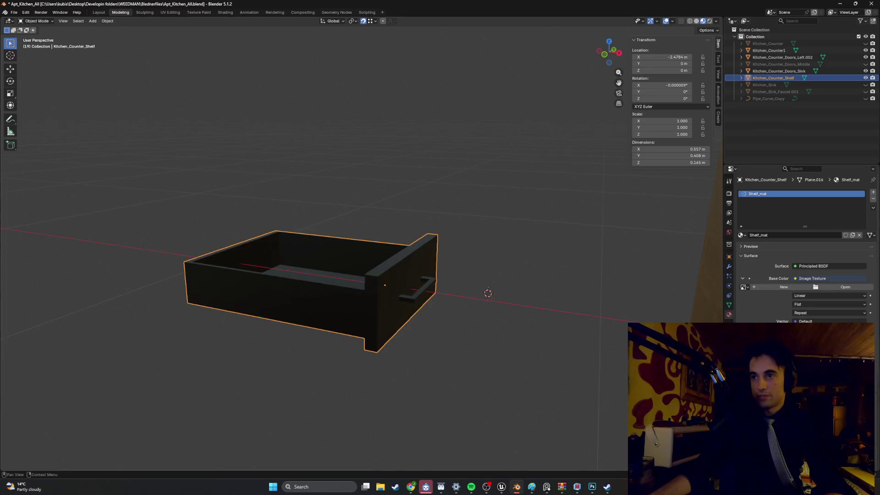
click(829, 289)
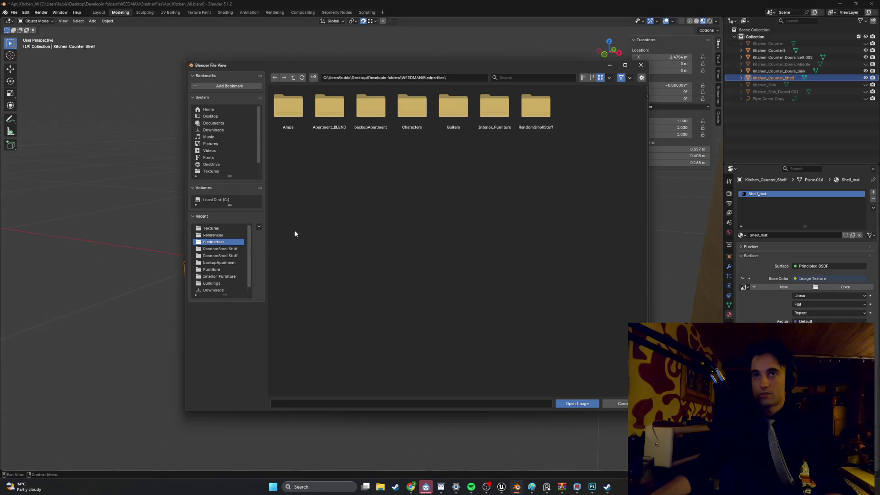
click(209, 228)
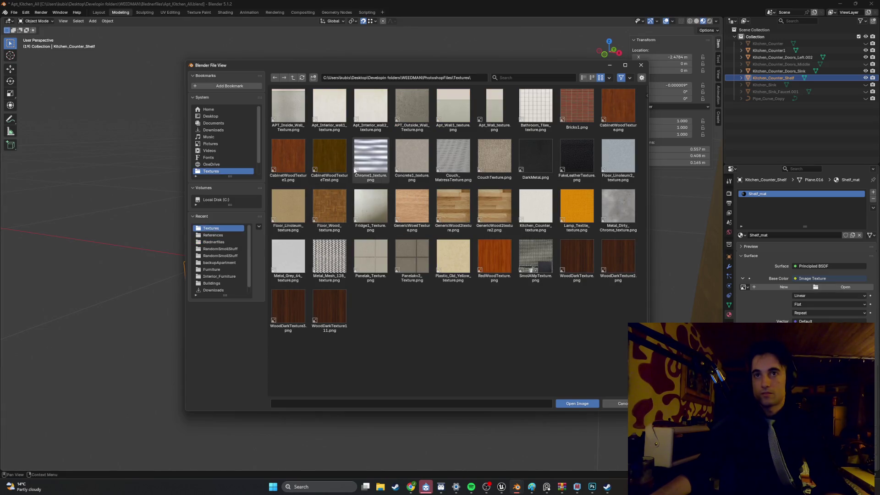
double_click(337, 159)
scroll(377, 280, up, 2)
mouse_move(373, 277)
mouse_down()
mouse_move(363, 277)
mouse_move(425, 276)
mouse_up()
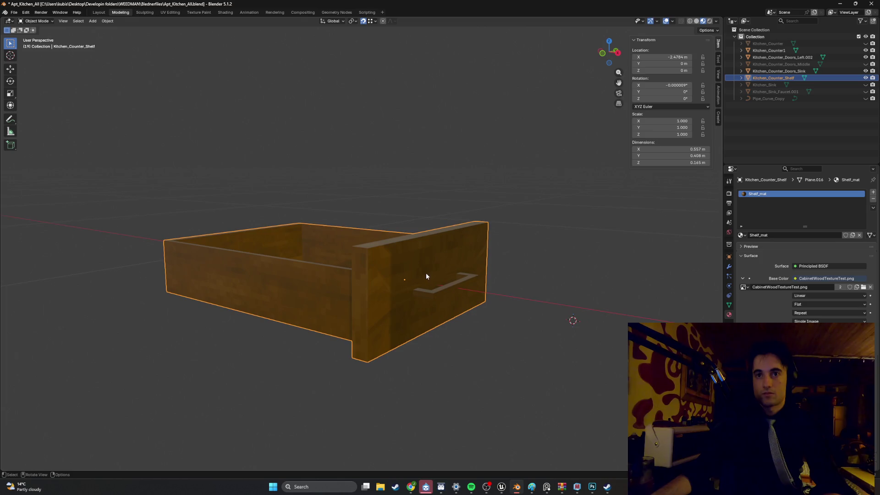
key(Tab)
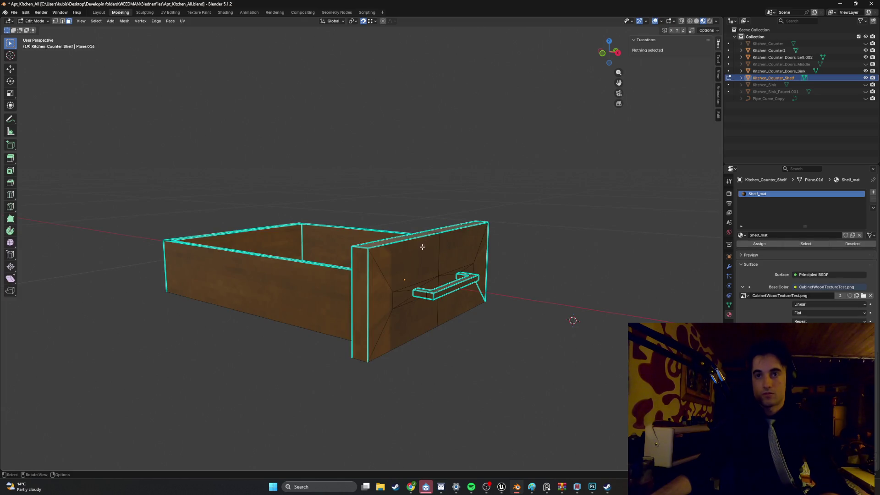
Step: Smart UV Project the entire drawer mesh and check the wood texture in Object Mode
key(a)
key(u)
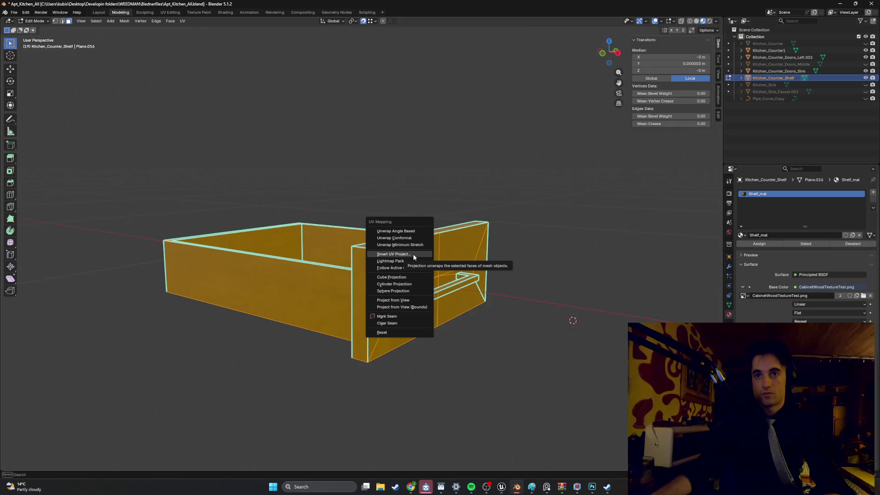
click(414, 255)
key(Return)
mouse_move(413, 257)
mouse_down()
mouse_move(388, 182)
mouse_move(459, 174)
mouse_move(401, 169)
mouse_move(425, 210)
mouse_move(411, 202)
mouse_move(424, 210)
mouse_move(403, 137)
mouse_move(408, 210)
mouse_move(365, 208)
mouse_move(376, 183)
mouse_move(355, 218)
mouse_move(367, 221)
mouse_up()
key(Tab)
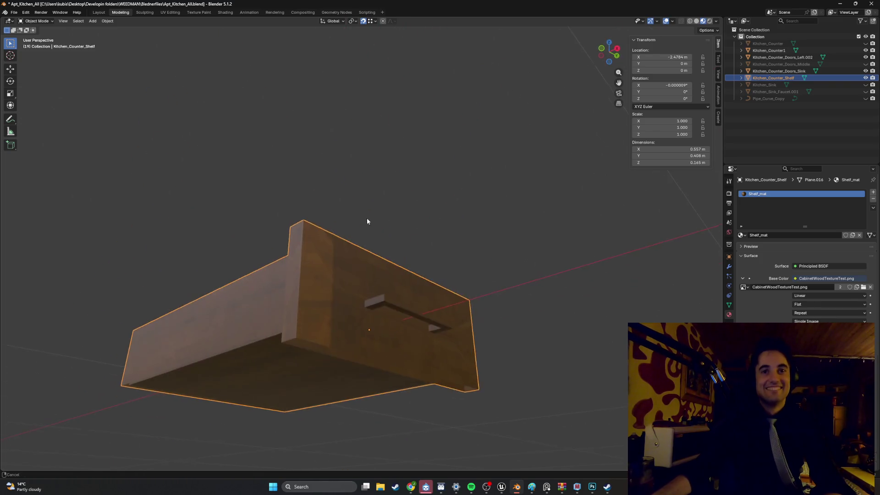
key(Tab)
mouse_move(328, 295)
mouse_down()
mouse_move(371, 300)
mouse_move(387, 283)
mouse_move(324, 309)
mouse_move(326, 261)
mouse_move(309, 268)
mouse_move(326, 309)
mouse_move(326, 286)
mouse_move(350, 283)
mouse_move(342, 265)
mouse_move(291, 271)
mouse_move(281, 287)
mouse_move(310, 254)
mouse_move(301, 277)
mouse_move(321, 275)
mouse_up()
Step: Select the hidden back faces of the drawer's front panel
key(a)
click(395, 279)
click(305, 213)
shift+click(202, 211)
shift+click(153, 253)
shift+click(421, 290)
click(318, 294)
shift+click(240, 293)
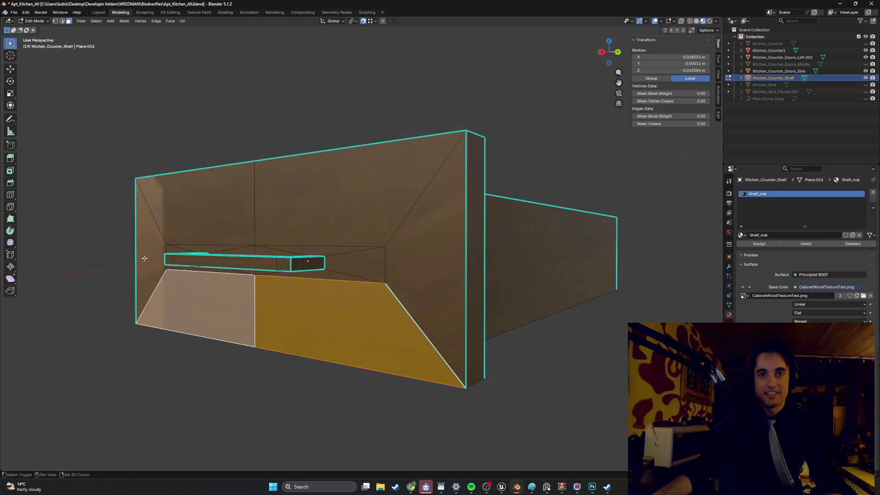
shift+click(147, 256)
shift+click(235, 211)
shift+click(321, 193)
shift+click(415, 248)
mouse_move(416, 248)
mouse_down()
mouse_move(393, 250)
mouse_move(406, 254)
mouse_move(397, 250)
mouse_move(412, 298)
mouse_up()
Step: Add the back-wall and handle-slot triangles to the selection, then delete all selected faces
shift+click(412, 297)
shift+click(395, 293)
shift+click(373, 271)
shift+click(321, 262)
drag(313, 246, 302, 203)
shift+click(302, 202)
shift+click(261, 206)
shift+click(212, 197)
drag(212, 197, 255, 180)
mouse_move(369, 235)
mouse_down()
mouse_move(290, 210)
mouse_move(334, 211)
mouse_move(317, 206)
mouse_move(337, 200)
mouse_up()
key(x)
click(324, 206)
Step: Pick a corner vertex, panel edges and the front panel face in vertex and edge modes
key(1)
click(201, 244)
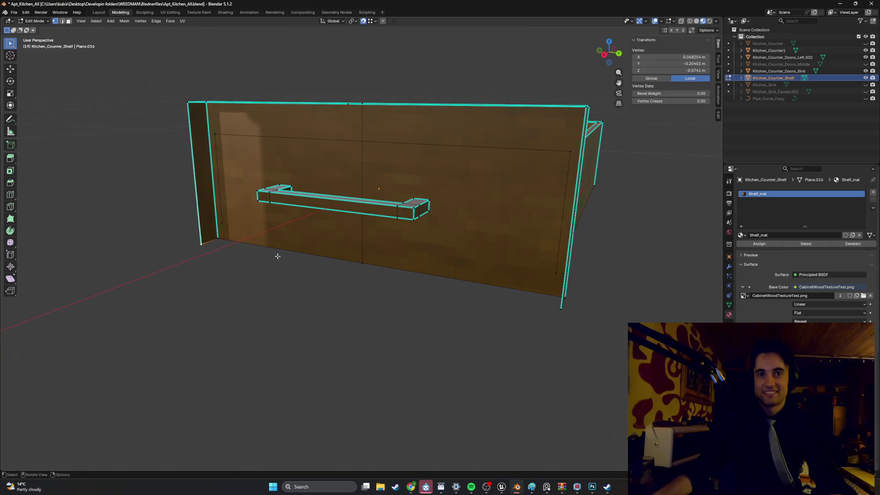
shift+click(560, 310)
key(2)
mouse_move(442, 288)
mouse_down()
mouse_move(326, 257)
mouse_move(214, 258)
mouse_up()
click(180, 220)
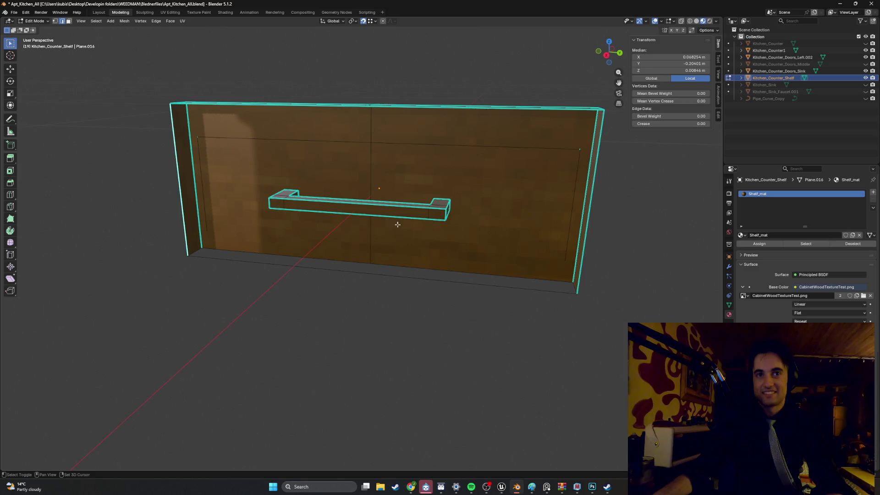
mouse_move(465, 139)
mouse_down()
mouse_move(392, 137)
mouse_move(383, 149)
mouse_move(385, 177)
mouse_move(460, 255)
mouse_up()
click(370, 142)
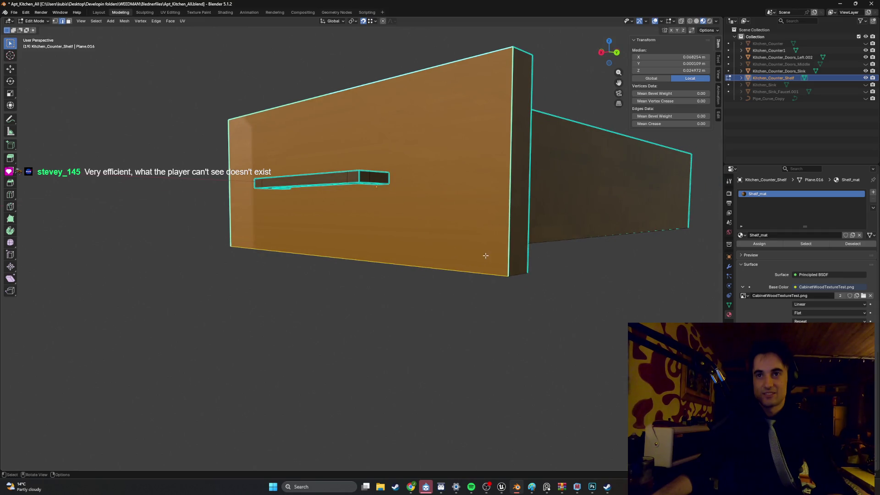
Step: Mark all drawer edges sharp, deselect, then inspect and pick the top corner edges
key(a)
right_click(448, 250)
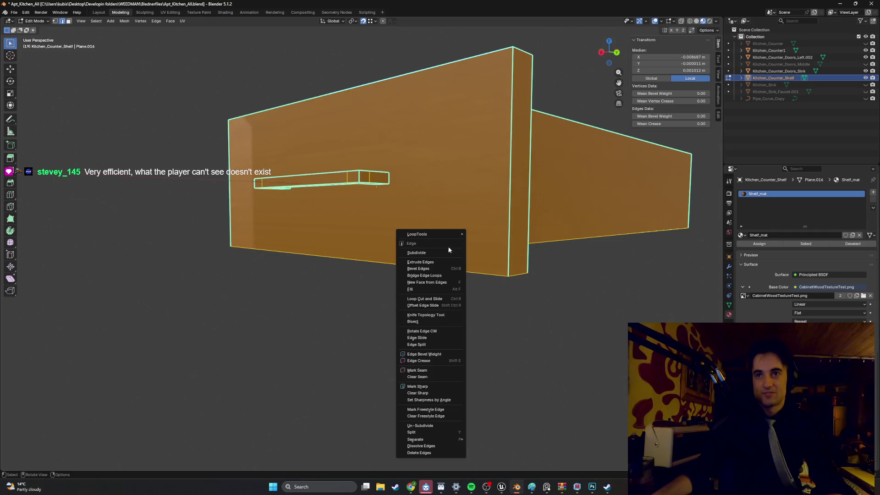
click(441, 386)
key(alt+a)
mouse_move(386, 220)
mouse_down()
mouse_move(403, 177)
mouse_move(422, 163)
mouse_move(444, 170)
mouse_up()
drag(563, 161, 533, 142)
click(471, 62)
shift+click(449, 69)
mouse_move(454, 108)
mouse_down()
mouse_move(376, 90)
mouse_move(366, 103)
mouse_move(400, 115)
mouse_up()
mouse_move(413, 192)
mouse_down()
mouse_move(430, 195)
mouse_move(350, 202)
mouse_move(409, 208)
mouse_move(432, 269)
mouse_move(436, 161)
mouse_up()
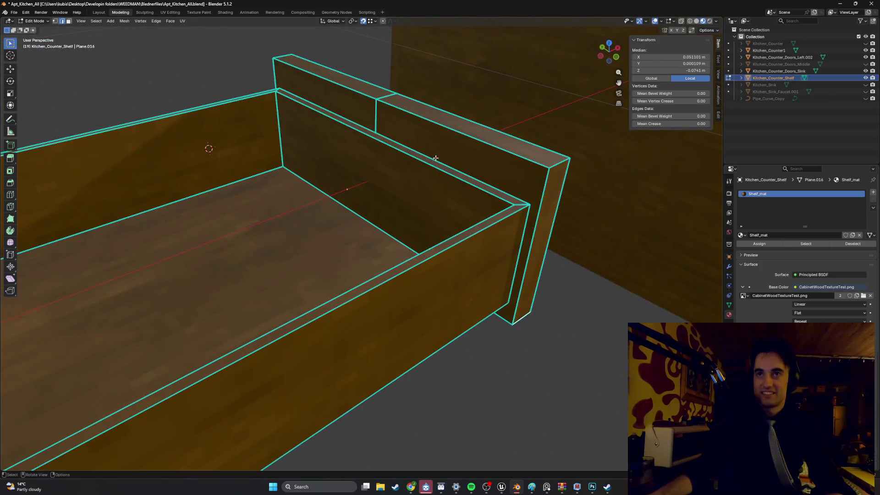
Step: Delete two front-panel faces and two top faces of the drawer
click(436, 160)
shift+click(359, 98)
key(x)
click(356, 112)
mouse_move(357, 112)
mouse_down()
mouse_move(343, 122)
mouse_move(429, 130)
mouse_up()
click(426, 132)
shift+click(388, 99)
key(x)
click(385, 104)
drag(385, 104, 471, 244)
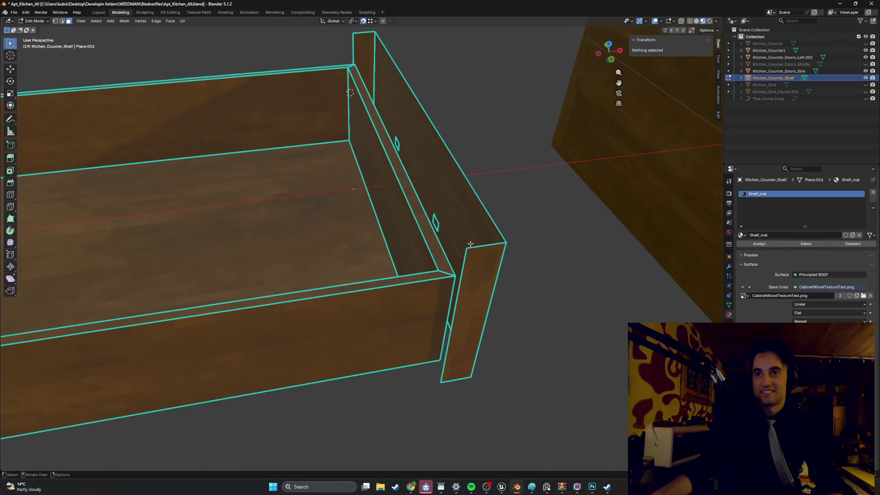
Step: Select the shelf's side panels using linked selection from two vertices
key(1)
click(456, 212)
mouse_move(456, 213)
mouse_down()
mouse_move(393, 142)
mouse_move(389, 87)
mouse_move(394, 165)
mouse_move(363, 248)
mouse_up()
shift+click(385, 55)
key(x)
key(Escape)
shift+click(375, 313)
shift+click(422, 149)
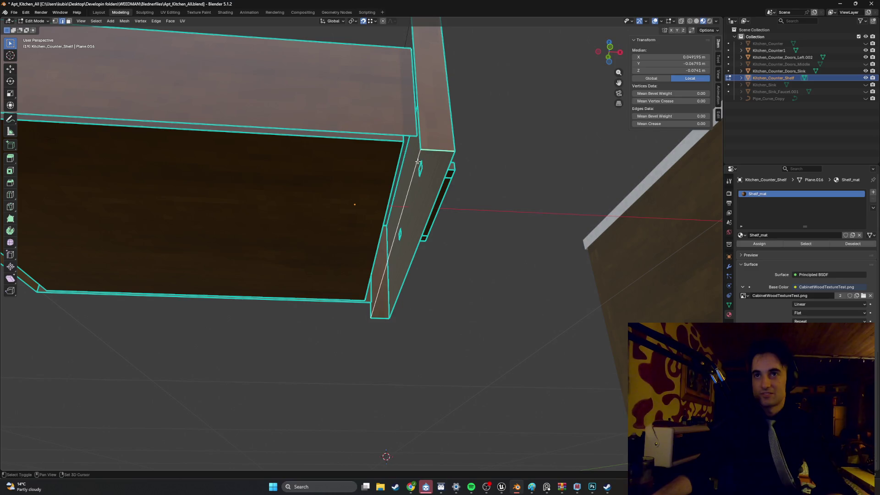
key(ctrl+l)
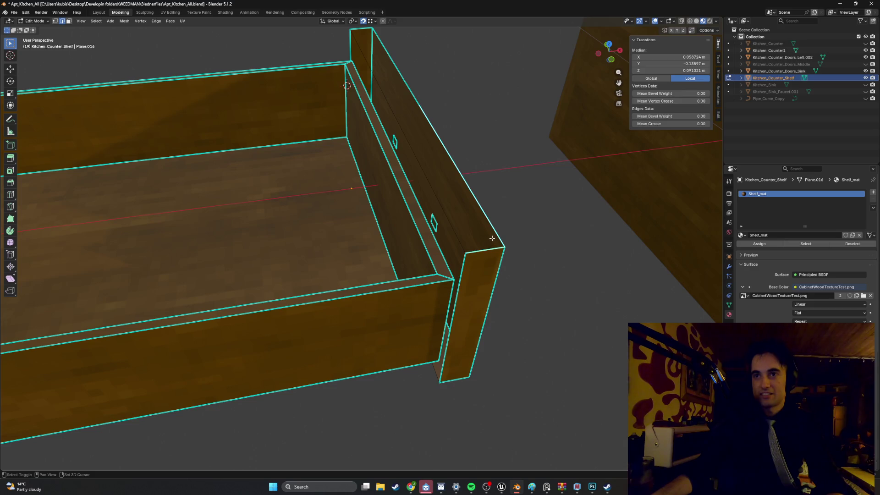
key(l)
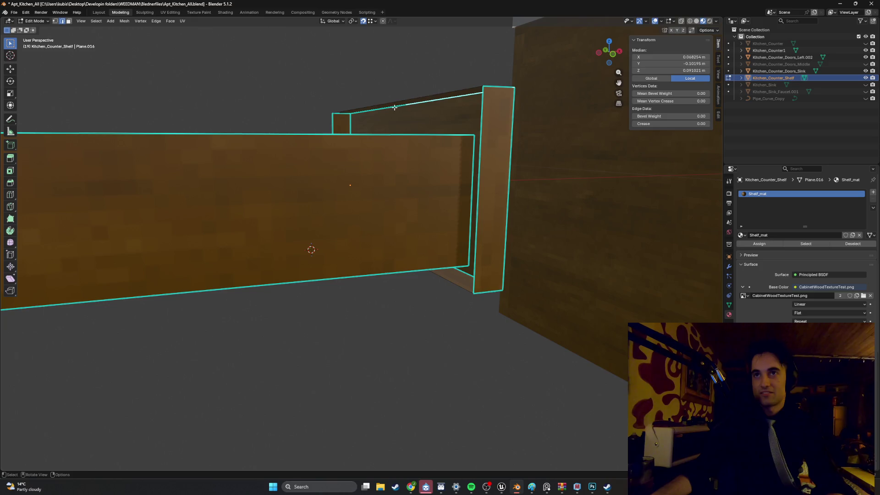
Step: Add the remaining side panels and lower shelf piece with L, then clear the selection
drag(363, 109, 288, 105)
drag(343, 124, 436, 125)
key(l)
drag(547, 166, 421, 230)
key(l)
mouse_move(422, 190)
mouse_down()
mouse_move(299, 69)
mouse_move(346, 74)
mouse_move(309, 112)
mouse_move(317, 137)
mouse_move(308, 69)
mouse_move(339, 58)
mouse_move(315, 161)
mouse_move(321, 130)
mouse_move(370, 101)
mouse_up()
key(alt+a)
scroll(359, 115, up, 5)
scroll(330, 174, down, 5)
Step: Move the drawer's inner bottom face vertically along Z
mouse_move(311, 210)
mouse_down()
mouse_move(243, 236)
mouse_move(184, 188)
mouse_up()
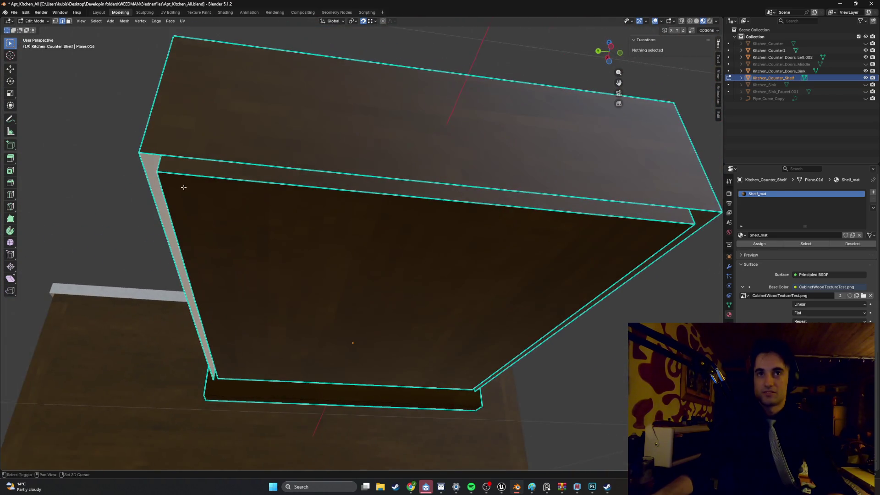
click(179, 172)
mouse_move(641, 270)
mouse_down()
mouse_move(611, 262)
mouse_move(558, 269)
mouse_move(566, 255)
mouse_move(575, 257)
mouse_move(527, 263)
mouse_move(509, 269)
mouse_move(517, 271)
mouse_move(517, 310)
mouse_up()
click(560, 269)
click(573, 256)
click(426, 293)
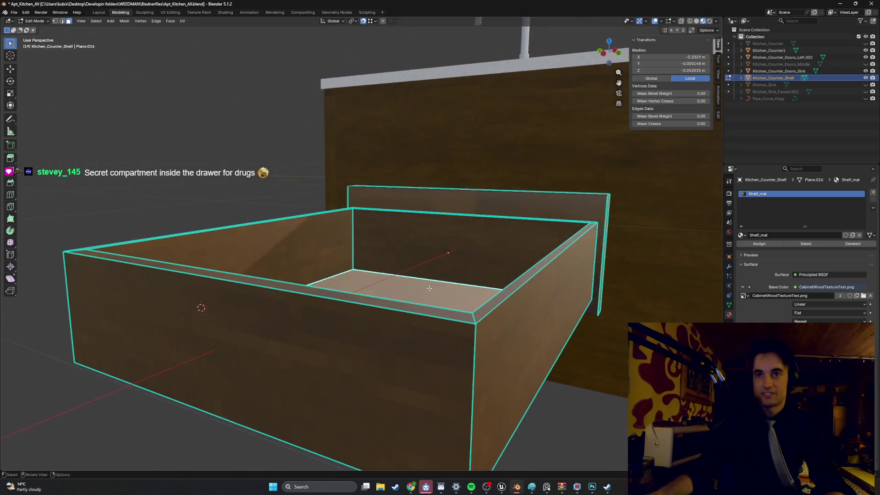
key(g)
key(z)
click(429, 283)
Step: Select the edges around the shelf's bottom in edge mode
mouse_move(430, 283)
mouse_down()
mouse_move(436, 250)
mouse_move(497, 269)
mouse_move(560, 350)
mouse_move(559, 335)
mouse_move(534, 324)
mouse_up()
click(559, 349)
key(2)
click(585, 346)
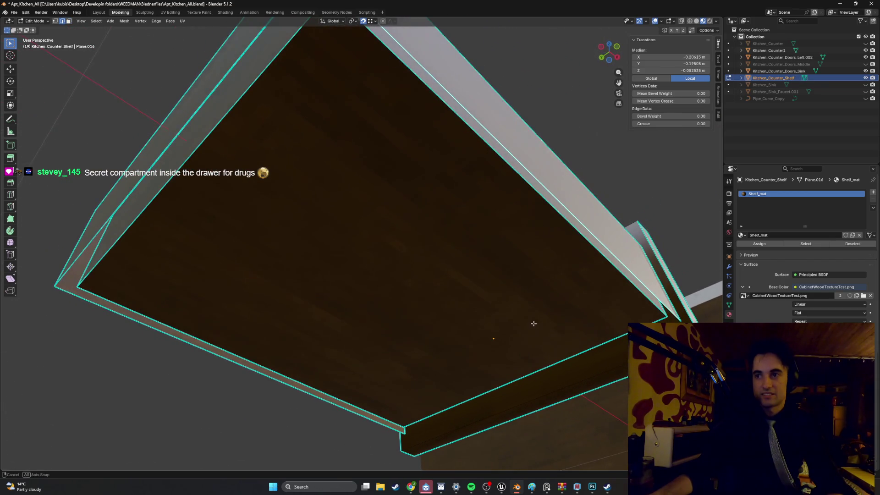
shift+click(385, 423)
drag(131, 213, 371, 248)
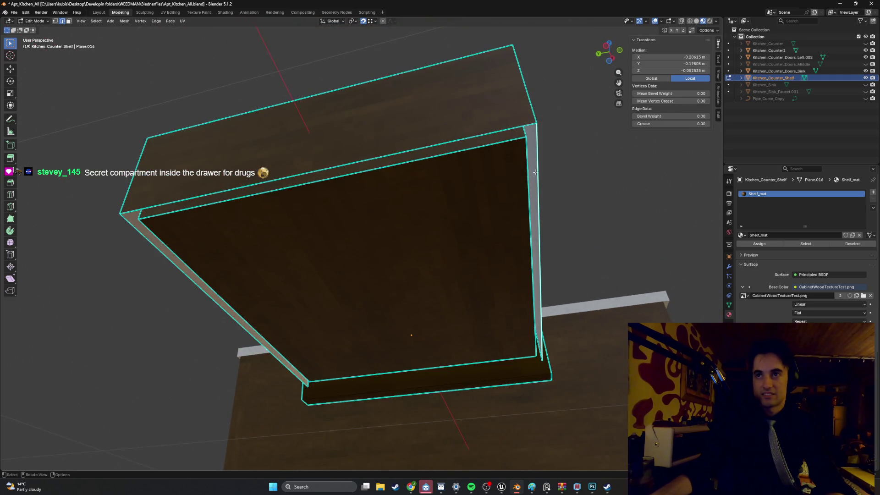
drag(534, 173, 243, 200)
drag(361, 243, 293, 236)
shift+click(457, 340)
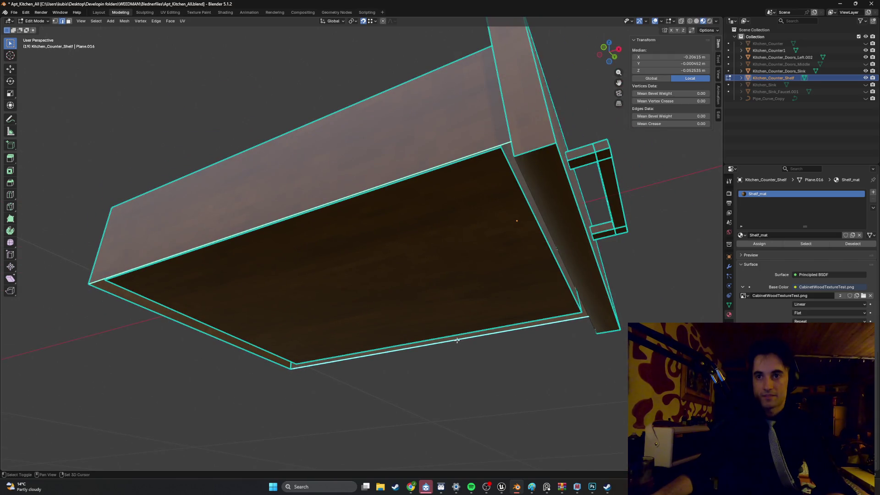
shift+click(220, 347)
mouse_move(220, 346)
mouse_down()
mouse_move(348, 309)
mouse_move(381, 308)
mouse_move(387, 357)
mouse_move(376, 365)
mouse_move(367, 362)
mouse_move(384, 337)
mouse_move(468, 346)
mouse_move(319, 332)
mouse_move(320, 307)
mouse_move(309, 309)
mouse_move(320, 293)
mouse_up()
Step: Check the whole object, then select the entire drawer mesh and open the Edge context menu
key(Tab)
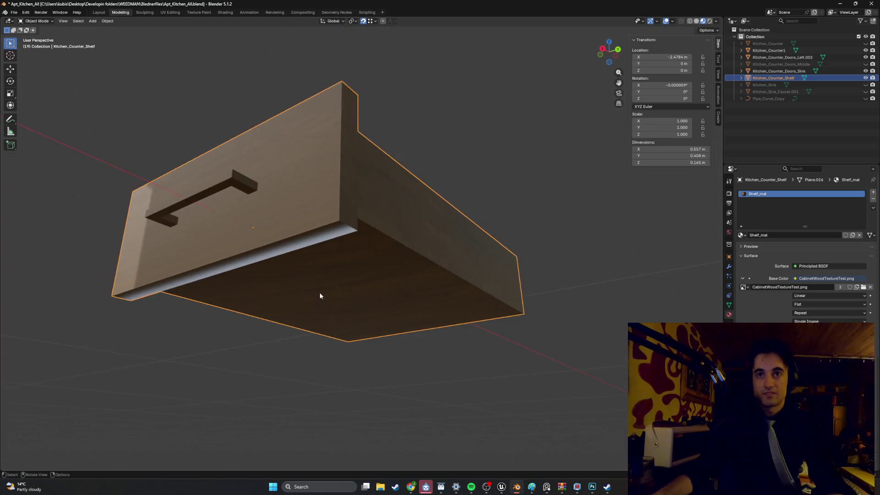
key(Tab)
key(a)
right_click(339, 292)
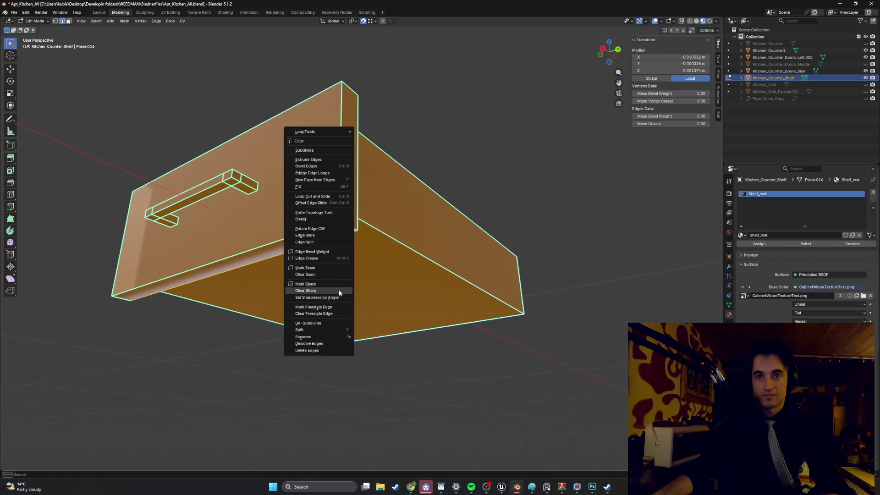
Step: Mark the drawer's edges sharp, inspect it from several angles, and bring up the music player
click(335, 286)
click(312, 290)
mouse_move(290, 290)
mouse_down()
mouse_move(387, 301)
mouse_move(383, 322)
mouse_move(417, 330)
mouse_move(363, 315)
mouse_up()
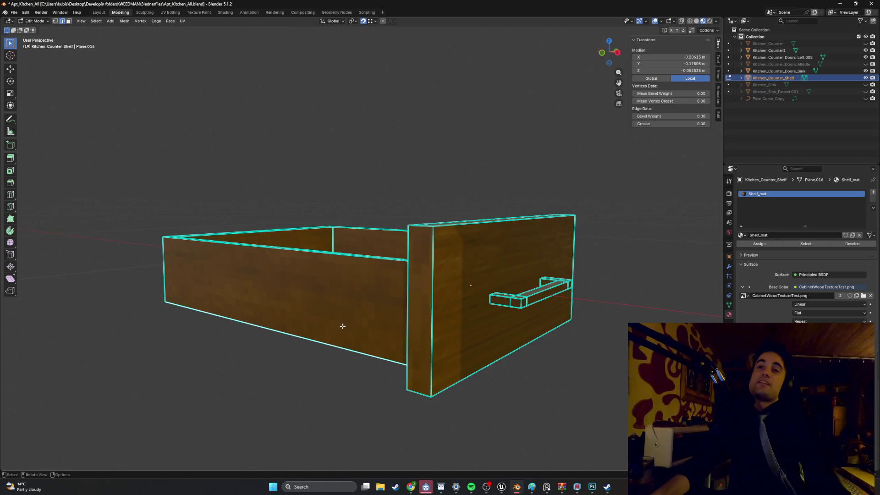
drag(365, 315, 354, 350)
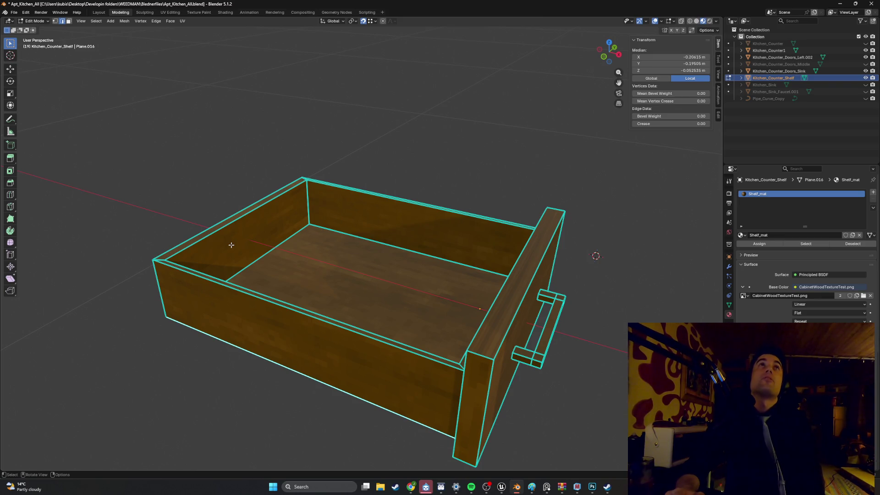
mouse_move(378, 252)
mouse_down()
mouse_move(361, 299)
mouse_move(413, 453)
mouse_up()
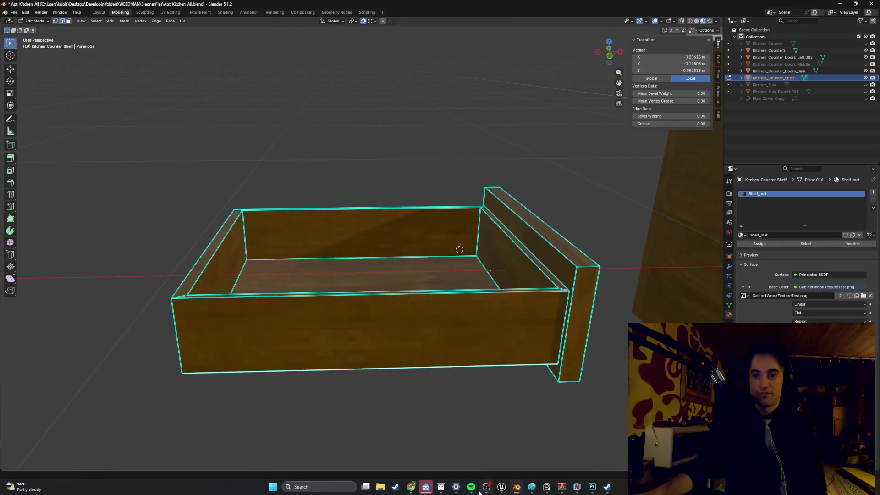
click(471, 487)
click(457, 437)
Step: Skip Spotify to Break on Through (To the Other Side) and minimize it back to Blender
click(456, 437)
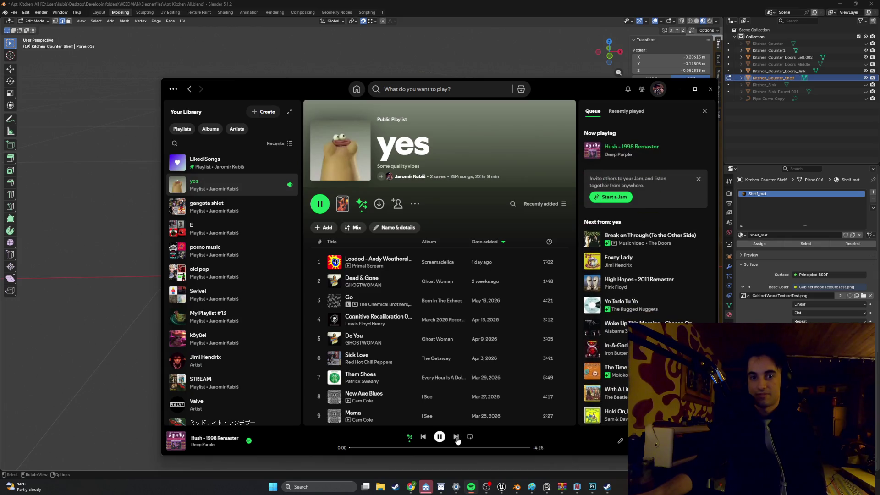
click(456, 437)
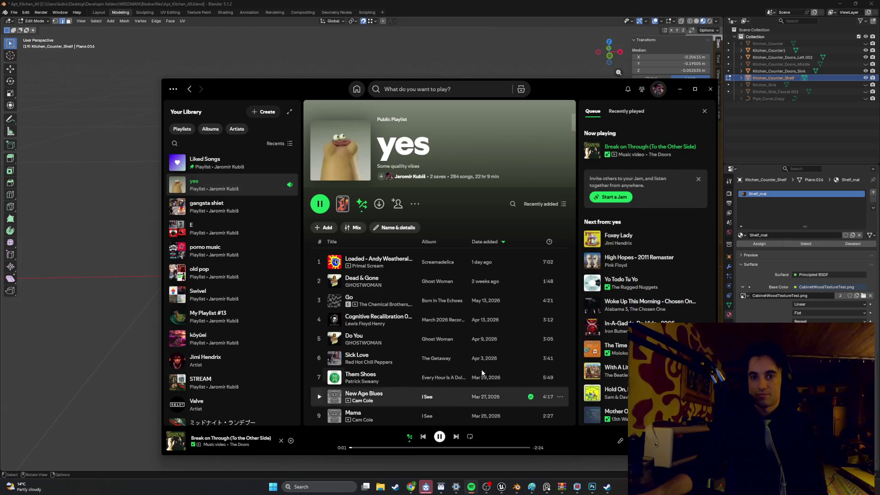
click(680, 89)
mouse_move(454, 242)
mouse_down()
mouse_move(399, 240)
mouse_move(419, 236)
mouse_move(406, 297)
mouse_move(369, 254)
mouse_move(381, 252)
mouse_move(387, 262)
mouse_move(373, 261)
mouse_up()
Step: Smart UV Project the entire drawer mesh
key(a)
mouse_move(496, 263)
mouse_down()
mouse_move(532, 264)
mouse_move(538, 255)
mouse_up()
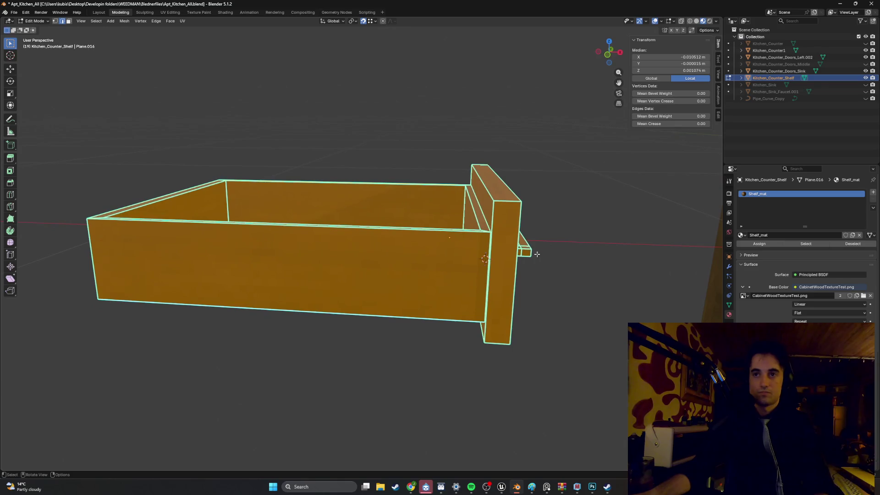
key(u)
click(518, 261)
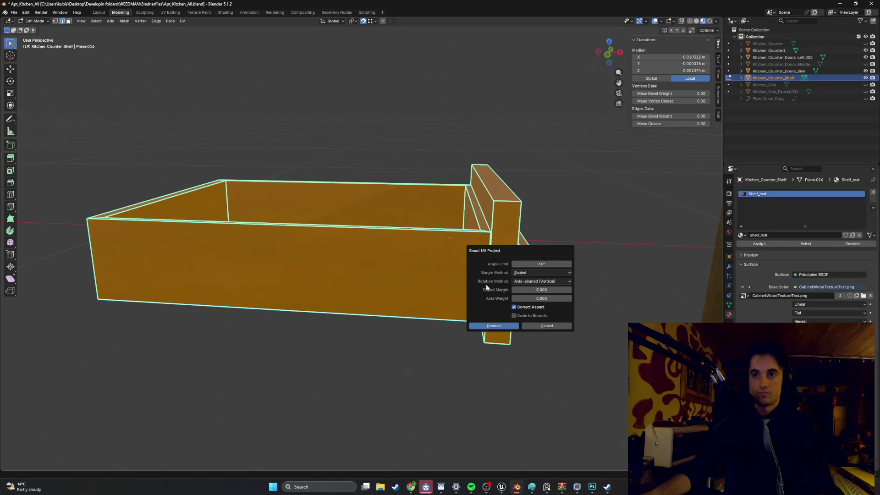
click(503, 329)
mouse_move(503, 329)
mouse_down()
mouse_move(485, 299)
mouse_move(484, 265)
mouse_move(485, 280)
mouse_move(440, 285)
mouse_move(442, 298)
mouse_move(427, 290)
mouse_move(458, 276)
mouse_up()
Step: Select the drawer's front, top and side panel faces and add a second empty material slot
key(Tab)
key(Tab)
key(alt+a)
key(3)
click(445, 260)
shift+click(451, 232)
mouse_move(451, 231)
mouse_down()
mouse_move(363, 240)
mouse_move(326, 213)
mouse_move(339, 239)
mouse_move(407, 254)
mouse_up()
shift+click(370, 241)
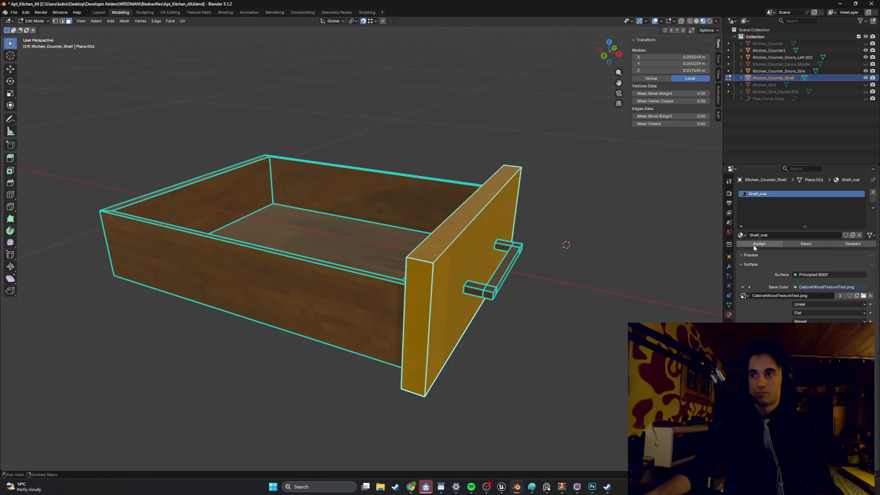
click(873, 193)
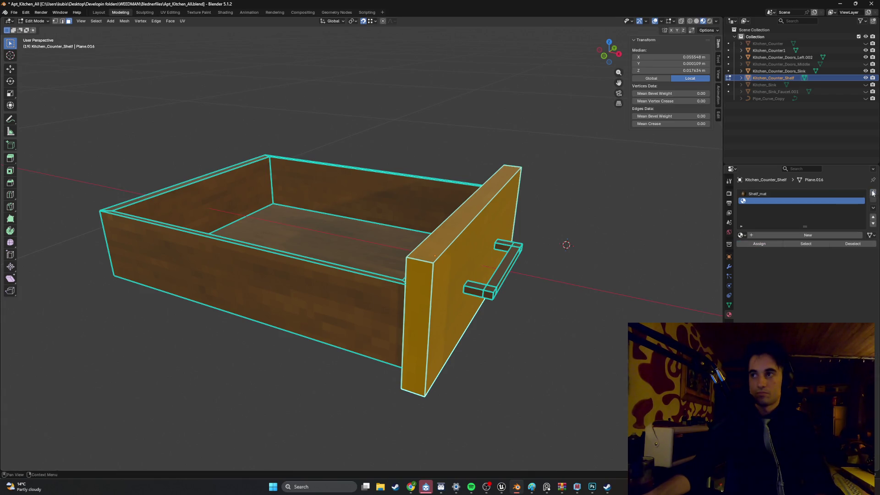
Step: Create a new material in the slot and name it Panel_mat
click(772, 233)
click(770, 236)
text(Panel_ma)
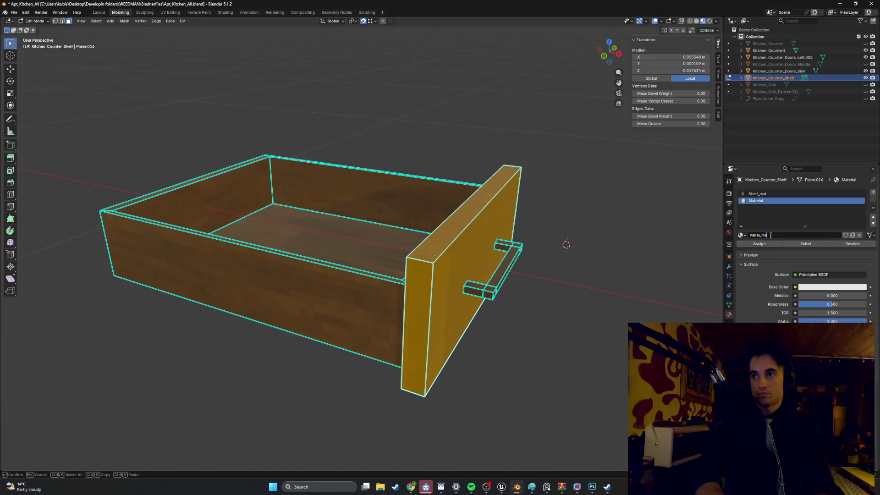
text(t)
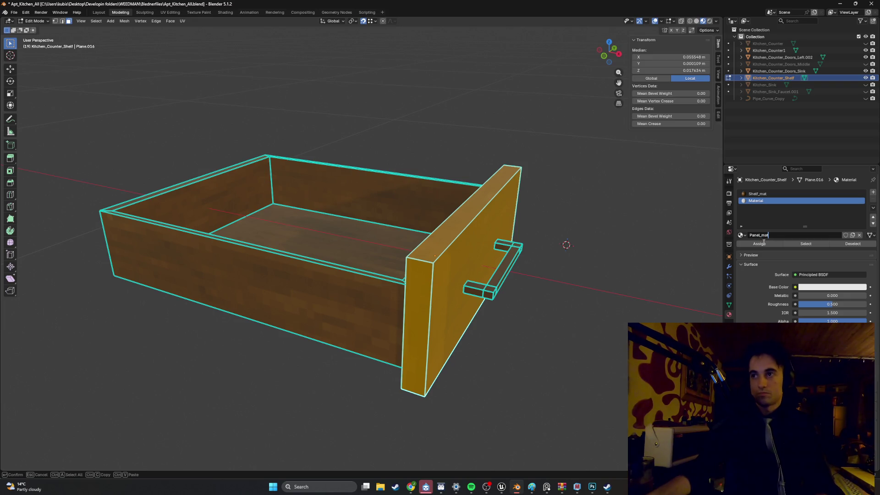
click(761, 245)
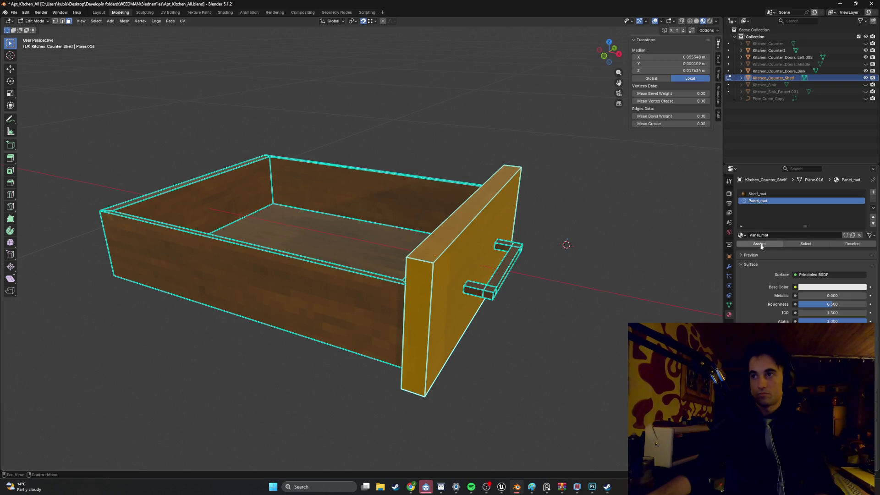
Step: Set Panel_mat's Base Color to Kitchen_Counter_texture.png and assign it to the front faces
click(796, 287)
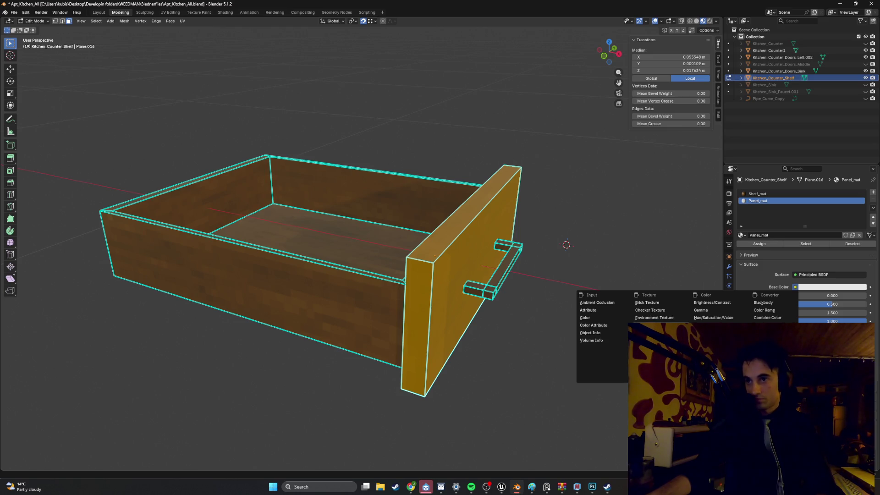
click(665, 325)
click(846, 296)
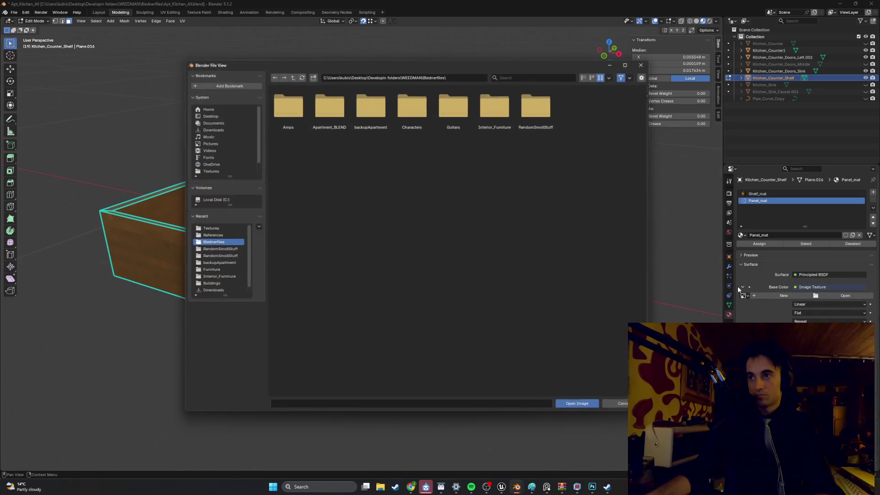
click(235, 229)
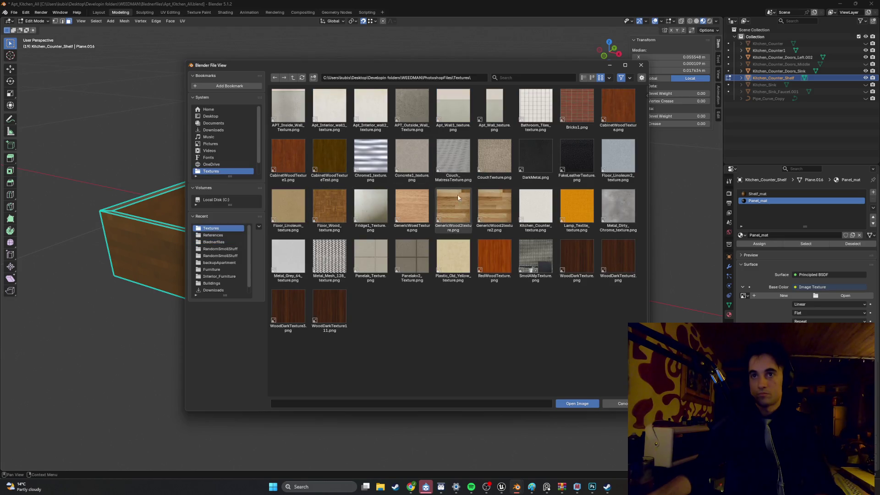
double_click(537, 213)
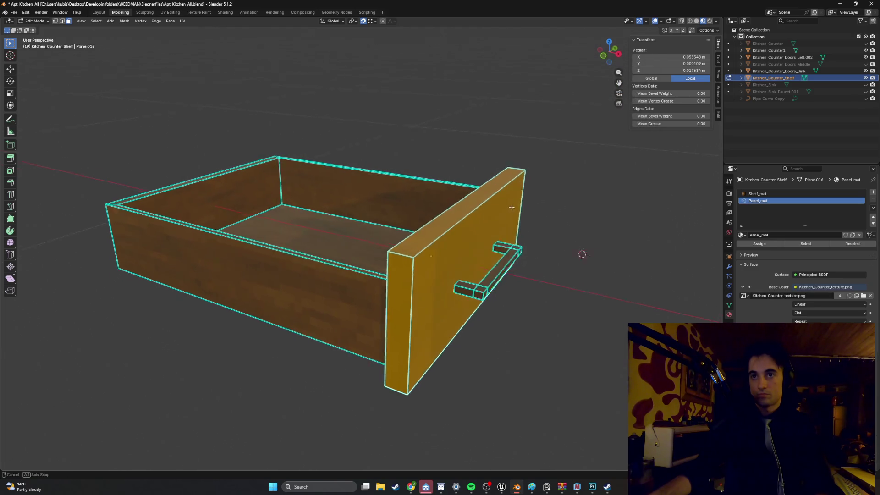
drag(513, 207, 610, 229)
click(764, 245)
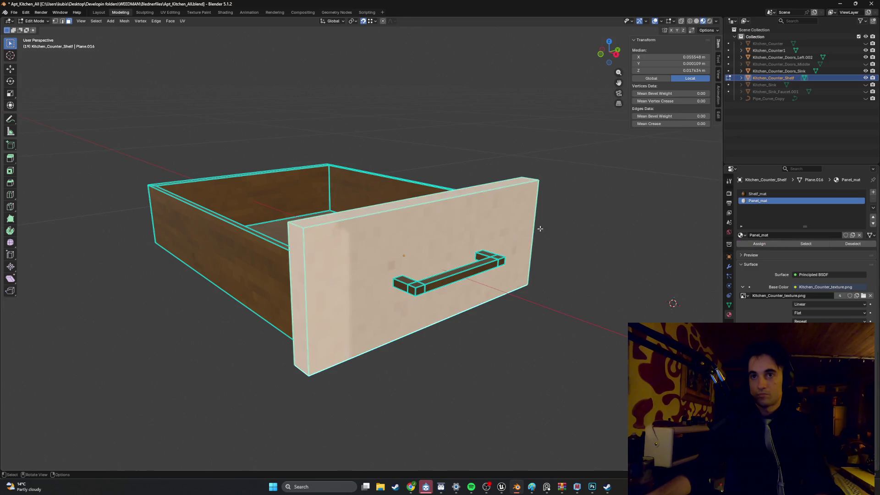
mouse_move(606, 197)
mouse_down()
mouse_move(586, 191)
mouse_move(598, 211)
mouse_move(622, 214)
mouse_move(589, 215)
mouse_move(603, 187)
mouse_move(630, 213)
mouse_move(614, 217)
mouse_move(633, 202)
mouse_move(566, 211)
mouse_move(606, 236)
mouse_move(622, 214)
mouse_move(582, 280)
mouse_move(526, 231)
mouse_up()
key(alt+a)
Step: Box-select the drawer handle in wireframe shading
click(451, 261)
key(shift+z)
mouse_move(451, 261)
mouse_down()
mouse_move(528, 242)
mouse_move(493, 216)
mouse_up()
key(z)
click(533, 247)
mouse_move(493, 215)
mouse_down()
mouse_move(505, 238)
mouse_move(492, 230)
mouse_up()
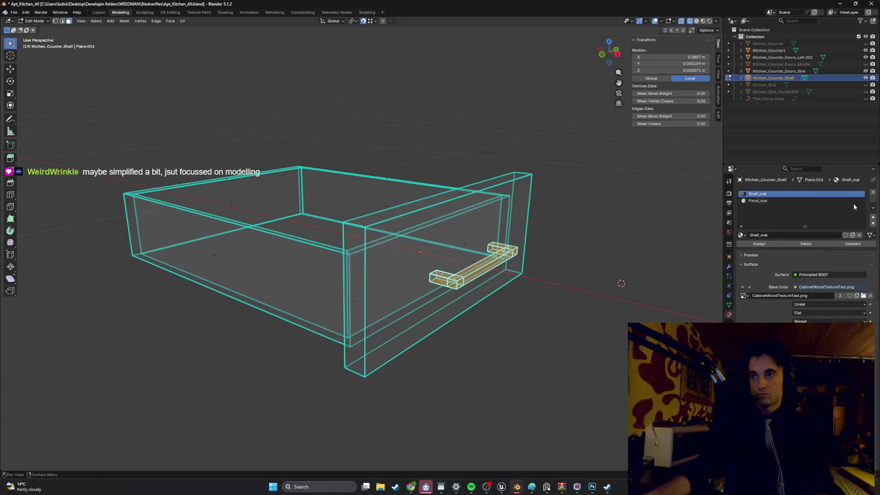
Step: Add a new material slot with a material named Handle_mat for the handle
click(873, 193)
click(772, 235)
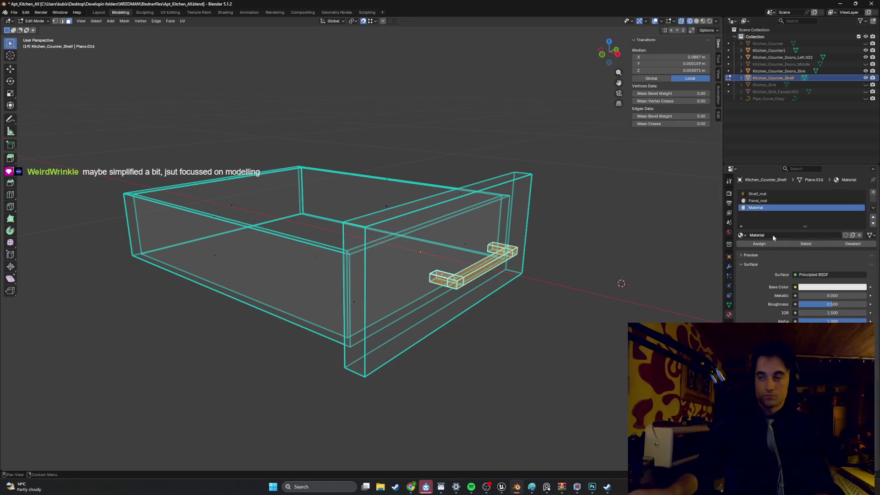
click(773, 235)
text(Handle_mat)
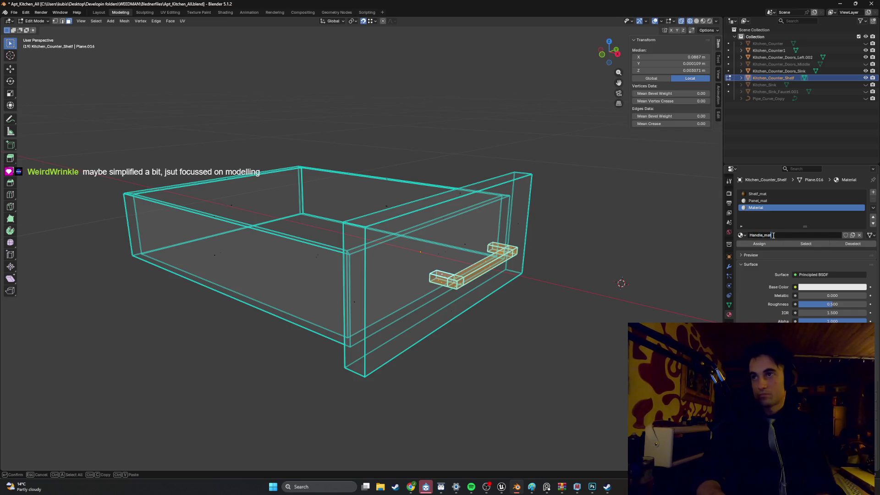
click(754, 245)
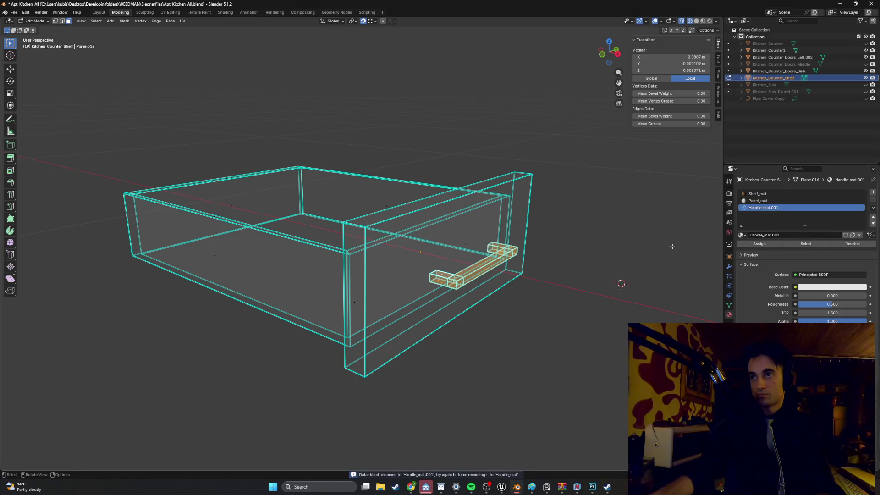
Step: Use Apt_Wall1_texture.png as Handle_mat's Base Color and view the drawer in Material Preview
click(796, 287)
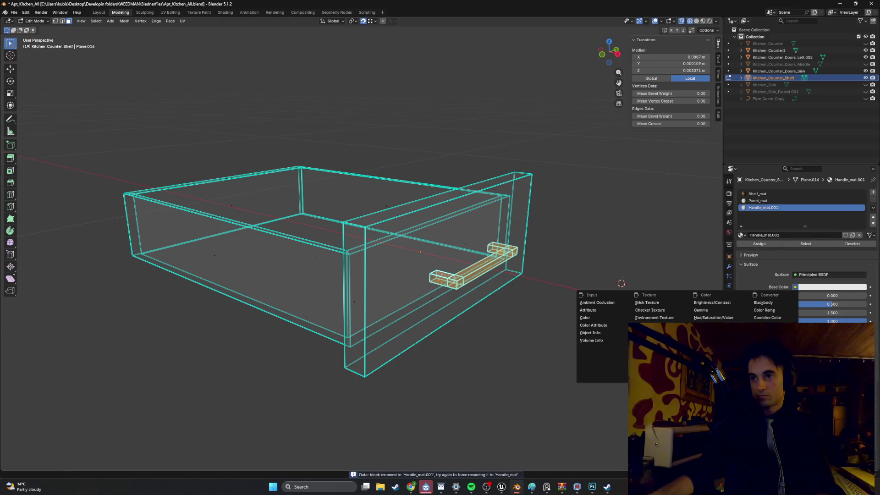
click(648, 348)
click(845, 295)
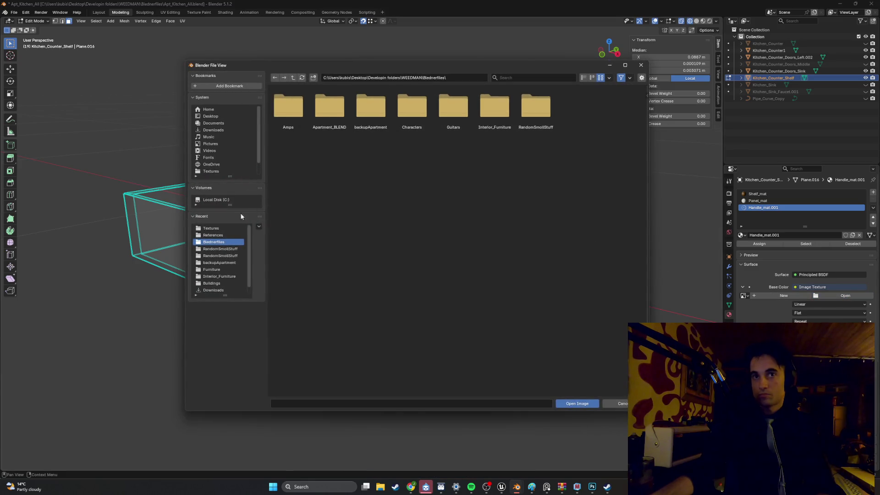
click(212, 229)
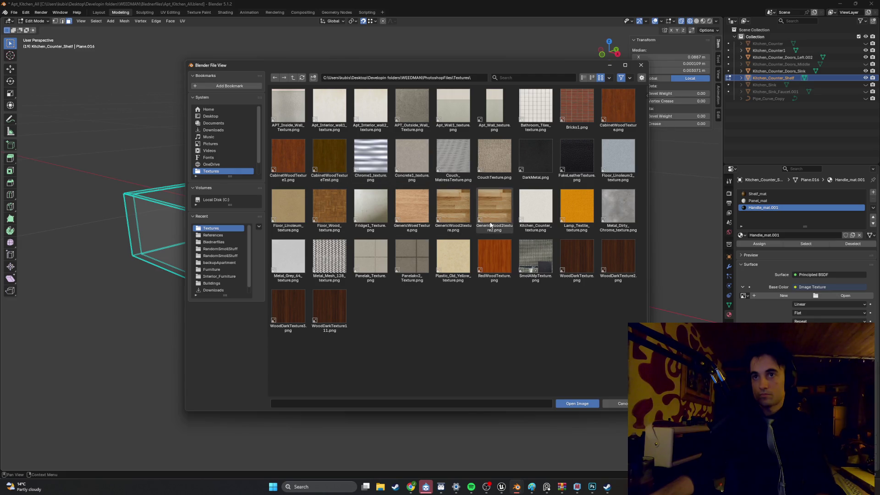
double_click(451, 111)
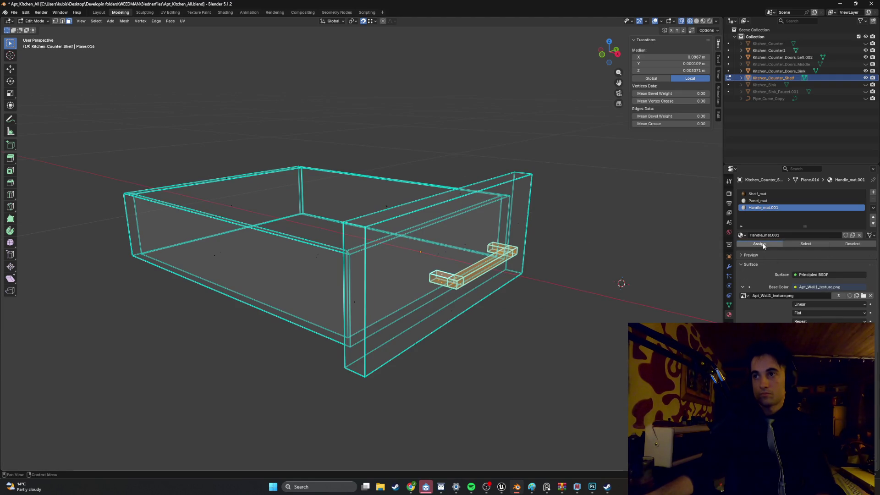
key(z)
click(575, 299)
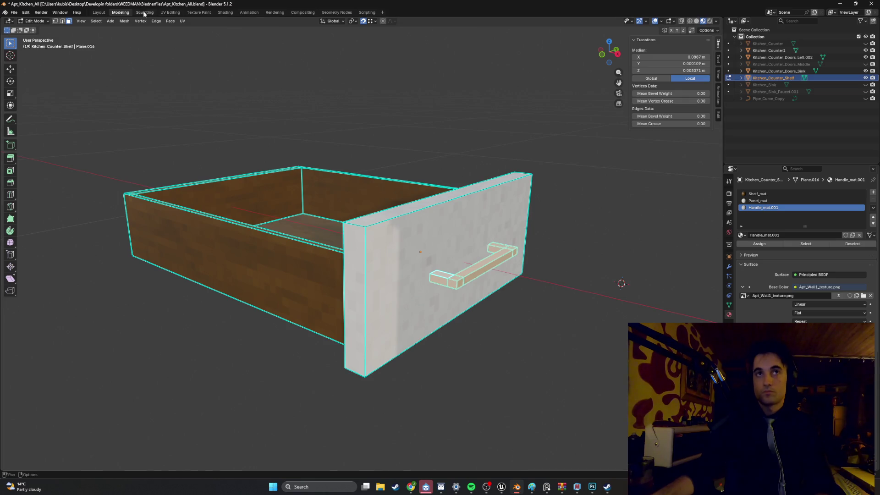
click(170, 12)
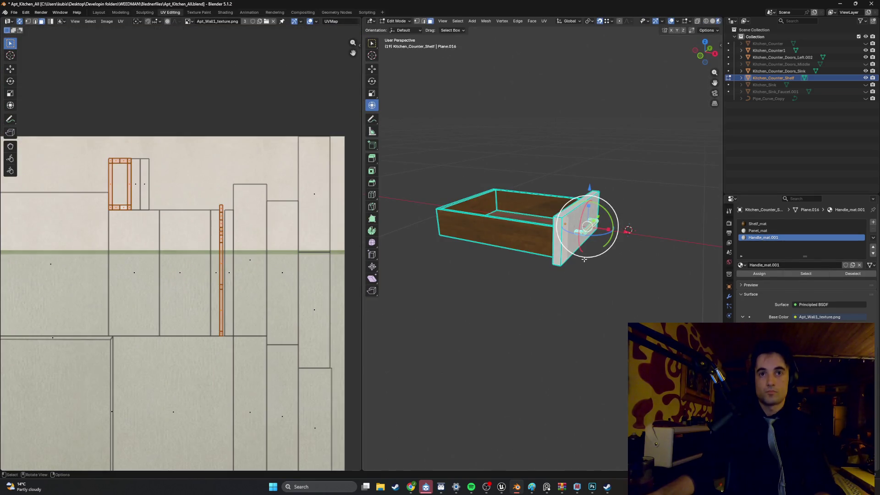
Step: Unwrap the drawer handle with Smart UV Project in the UV Editing workspace
scroll(192, 312, down, 3)
scroll(198, 240, up, 3)
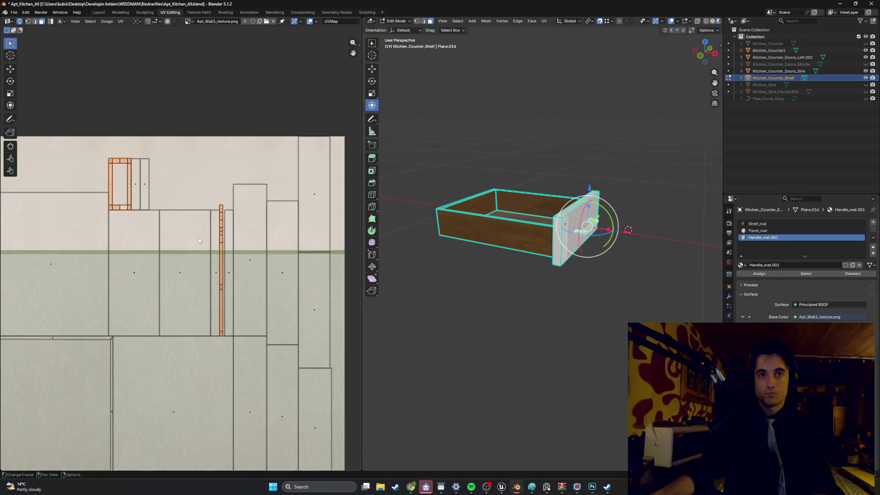
key(u)
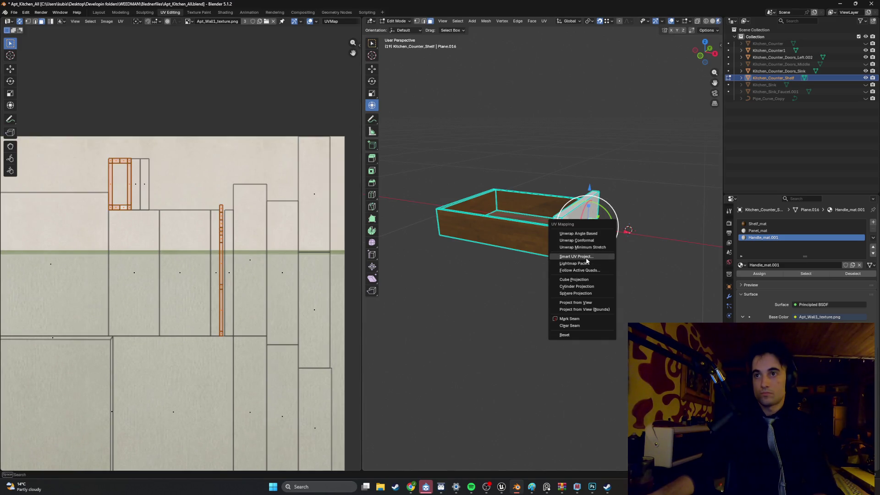
click(587, 257)
click(589, 324)
Step: Scale down the handle's UV island and move it onto the texture's green band
scroll(174, 275, down, 4)
key(s)
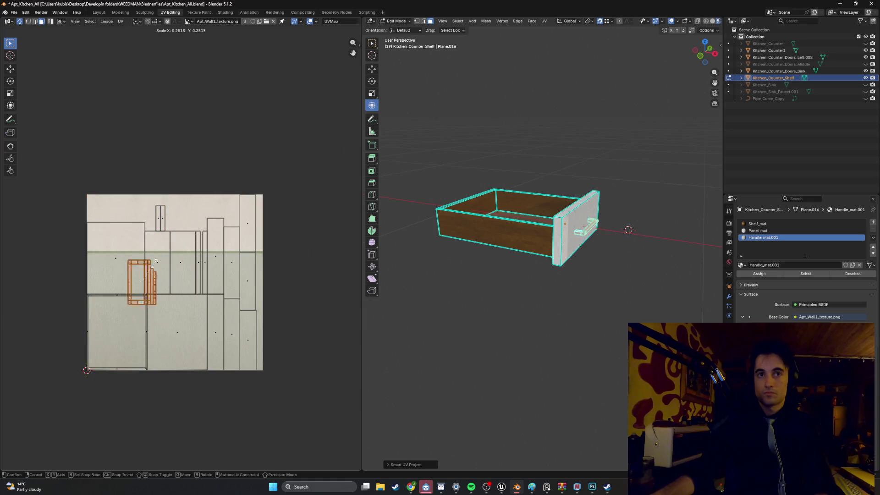
click(157, 260)
scroll(166, 237, up, 3)
key(g)
click(211, 222)
scroll(180, 222, up, 5)
key(s)
click(82, 284)
key(s)
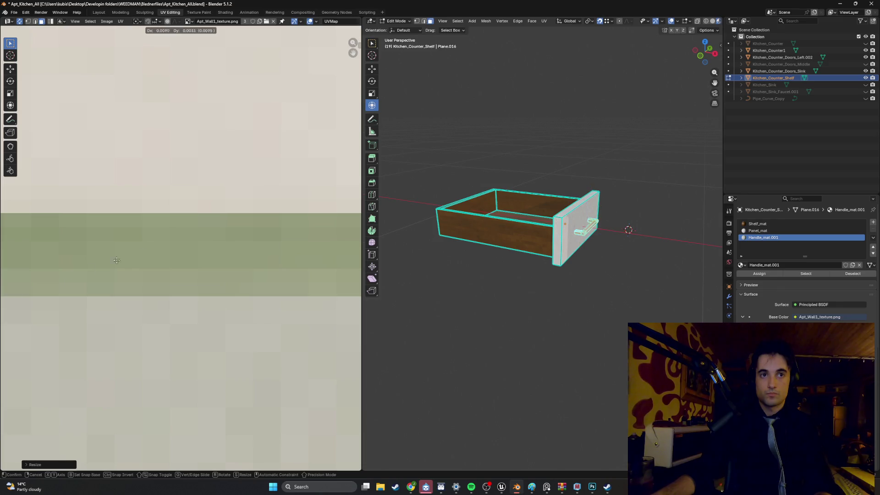
click(123, 246)
key(g)
click(96, 253)
Step: Return to Object Mode and view the drawer beside the sink counter
key(KP_Decimal)
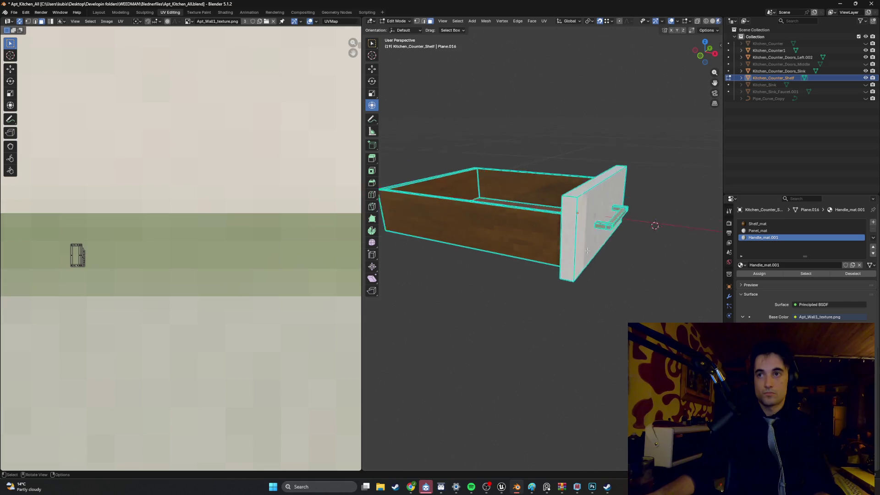
key(Tab)
mouse_move(636, 228)
mouse_down()
mouse_move(570, 207)
mouse_move(509, 231)
mouse_move(540, 203)
mouse_move(509, 175)
mouse_move(534, 202)
mouse_move(613, 215)
mouse_move(671, 184)
mouse_move(383, 197)
mouse_move(617, 205)
mouse_up()
scroll(552, 200, down, 3)
mouse_move(551, 197)
mouse_down()
mouse_move(490, 188)
mouse_move(535, 189)
mouse_up()
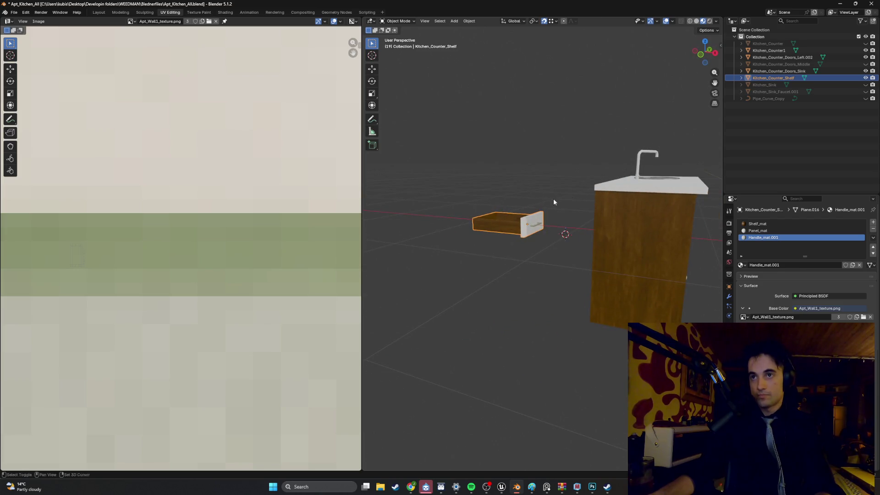
Step: Move the drawer along X into the counter, then place it in the upper-left opening from Right view
key(g)
key(x)
click(613, 210)
mouse_move(613, 210)
mouse_down()
mouse_move(553, 211)
mouse_move(562, 217)
mouse_up()
scroll(563, 218, down, 3)
key(g)
key(x)
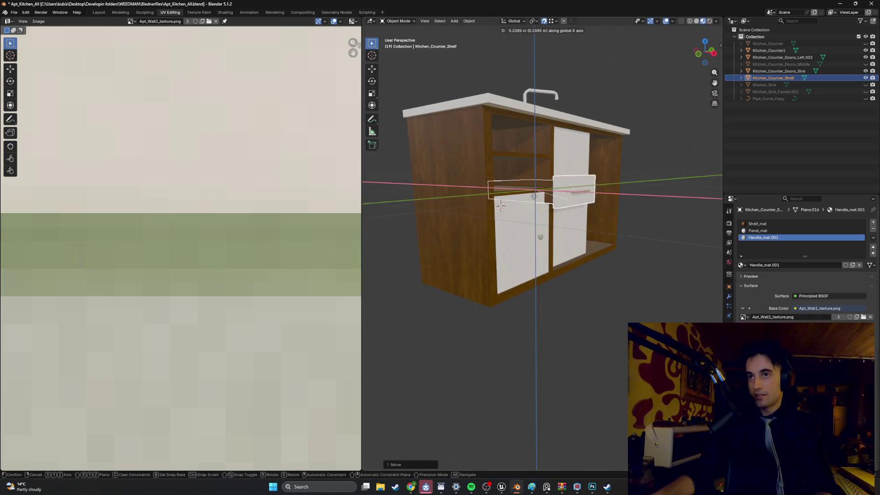
click(550, 210)
key(KP_3)
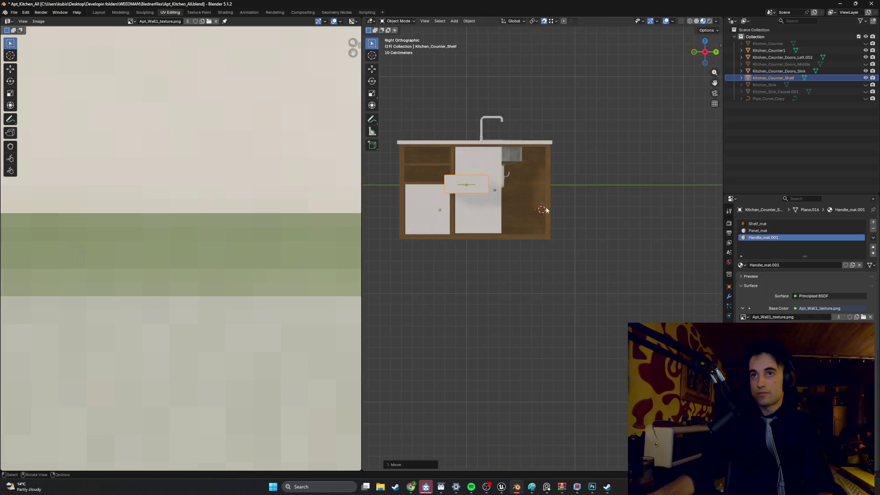
key(g)
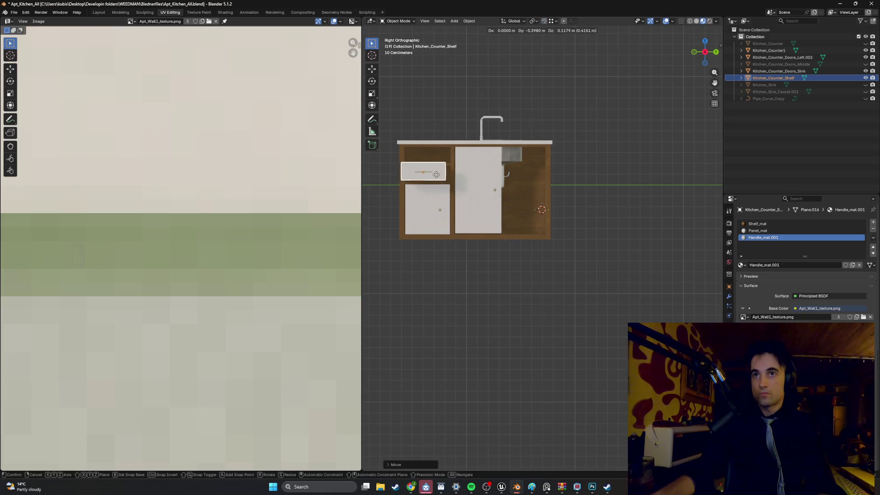
click(441, 178)
Step: Back in the Modeling workspace, switch shading to Material Preview and review the cabinet
click(119, 13)
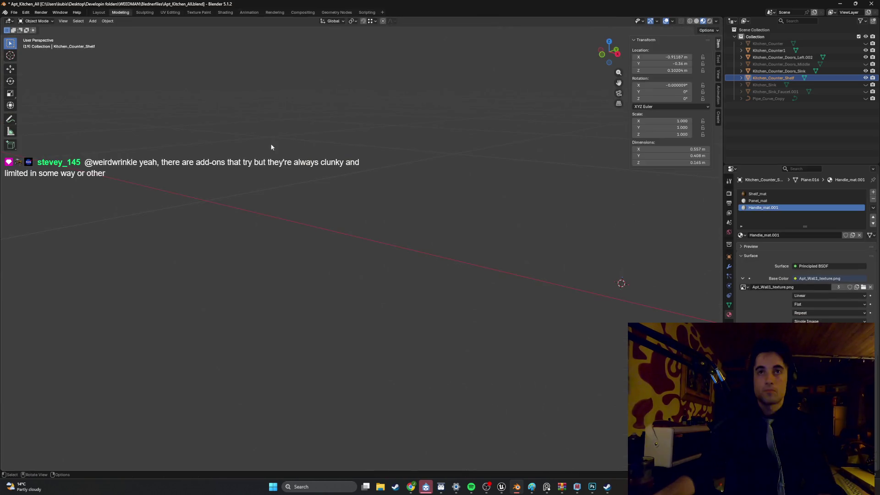
key(z)
click(378, 193)
key(z)
click(438, 195)
key(z)
click(422, 211)
key(KP_3)
scroll(430, 207, up, 5)
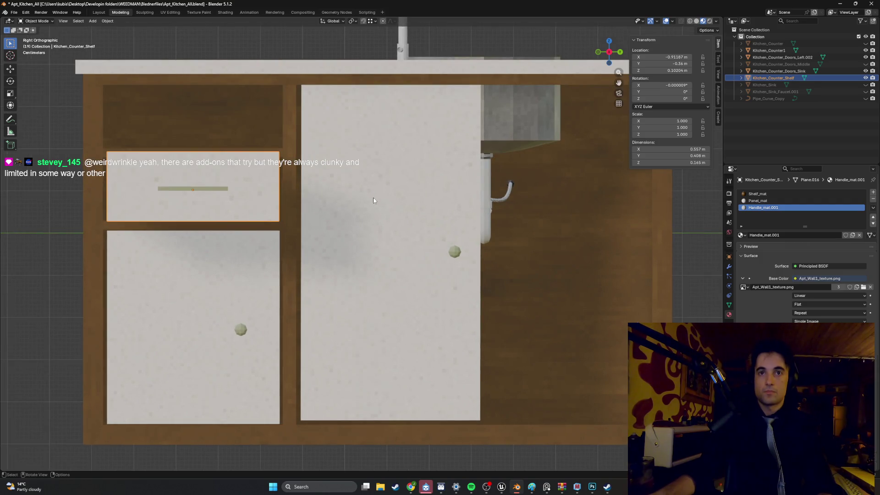
mouse_move(304, 181)
mouse_down()
mouse_move(319, 175)
mouse_move(300, 185)
mouse_move(300, 213)
mouse_move(273, 216)
mouse_move(283, 203)
mouse_move(282, 215)
mouse_move(310, 238)
mouse_move(337, 212)
mouse_up()
scroll(306, 189, down, 5)
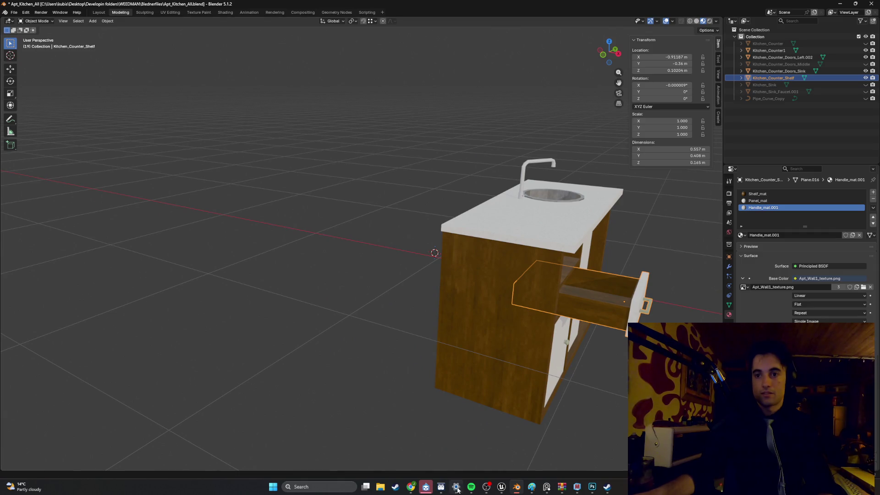
click(472, 487)
Step: Skip two tracks to Yo Todo Tu Yo in Spotify and minimise the player
click(456, 436)
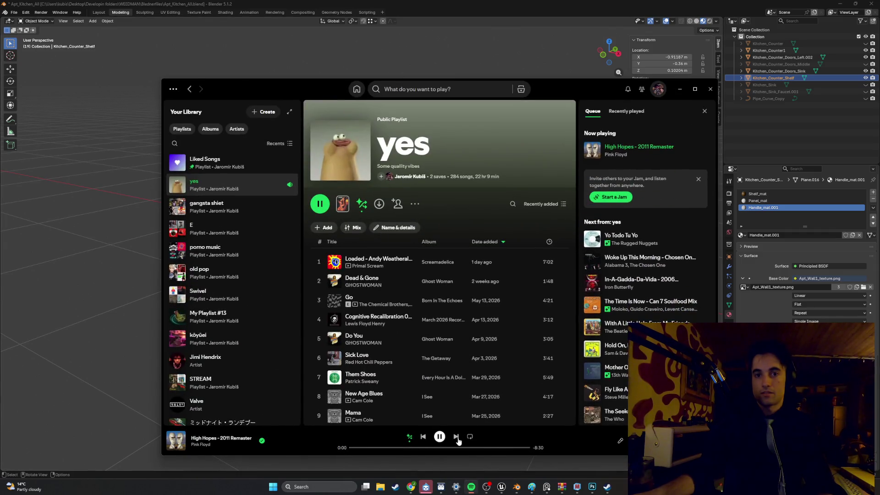
click(456, 436)
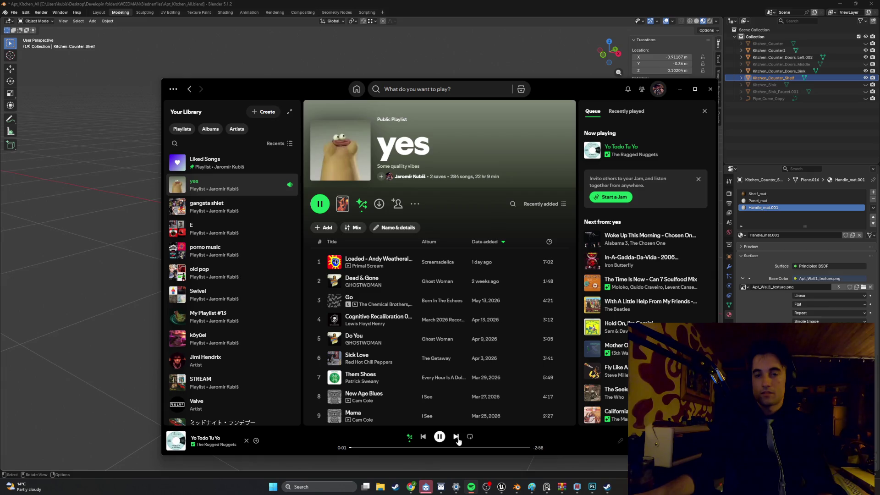
click(680, 89)
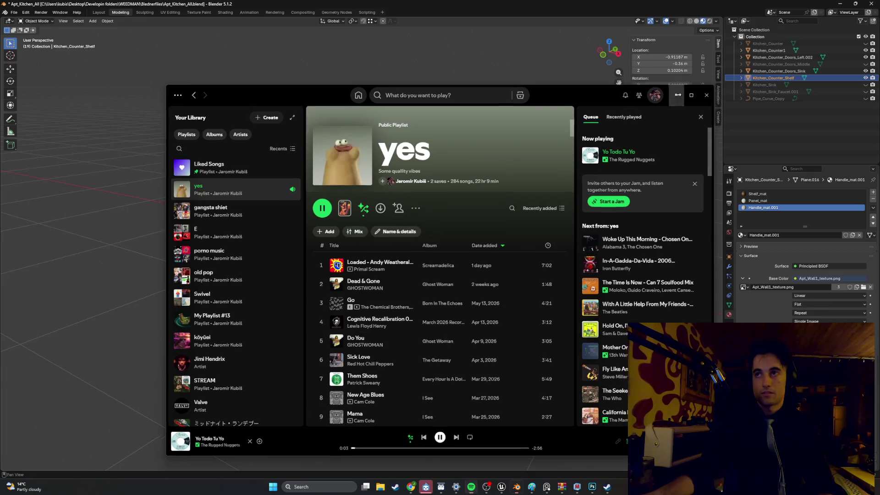
mouse_move(440, 206)
mouse_down()
mouse_move(404, 174)
mouse_move(376, 167)
mouse_move(404, 177)
mouse_move(400, 188)
mouse_up()
drag(393, 225, 340, 179)
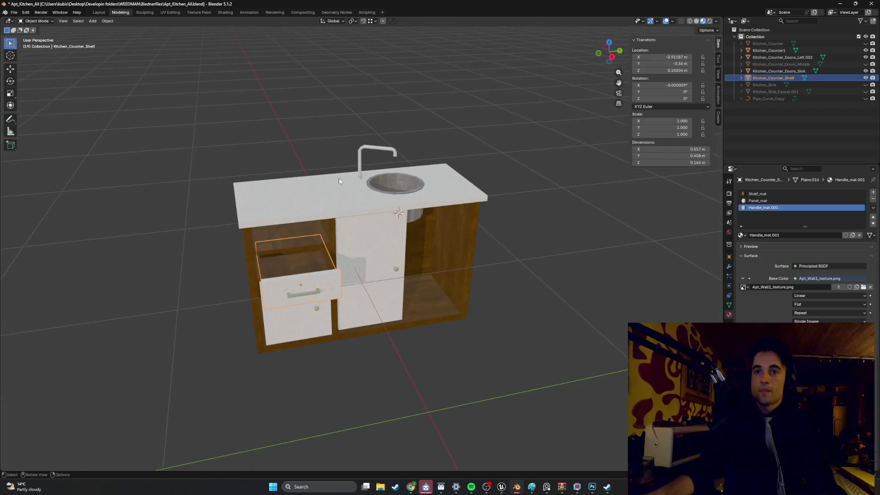
Step: Set Kitchen_Counter1's location to X 0, Y 0, Z 0 m
click(317, 190)
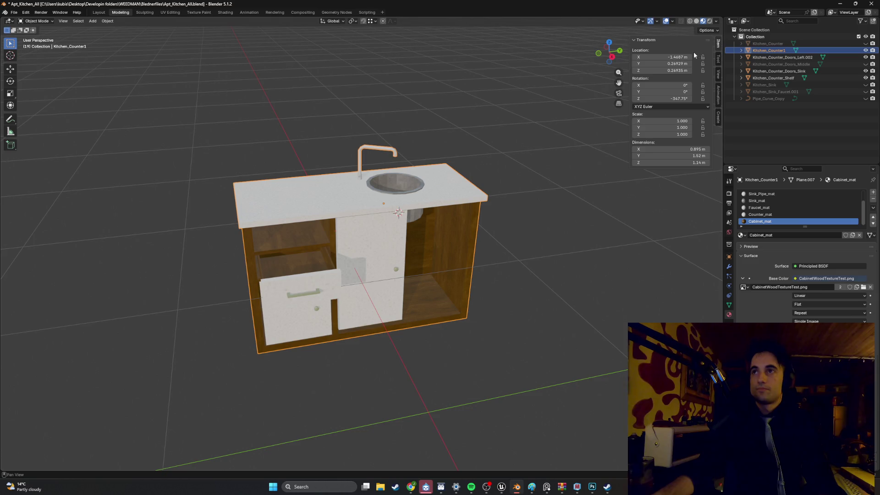
text(0)
key(Return)
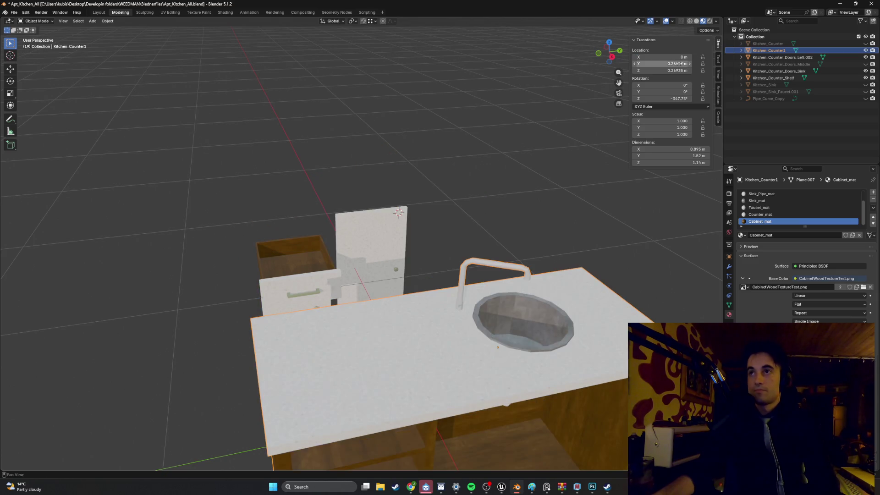
click(674, 70)
text(0)
key(Return)
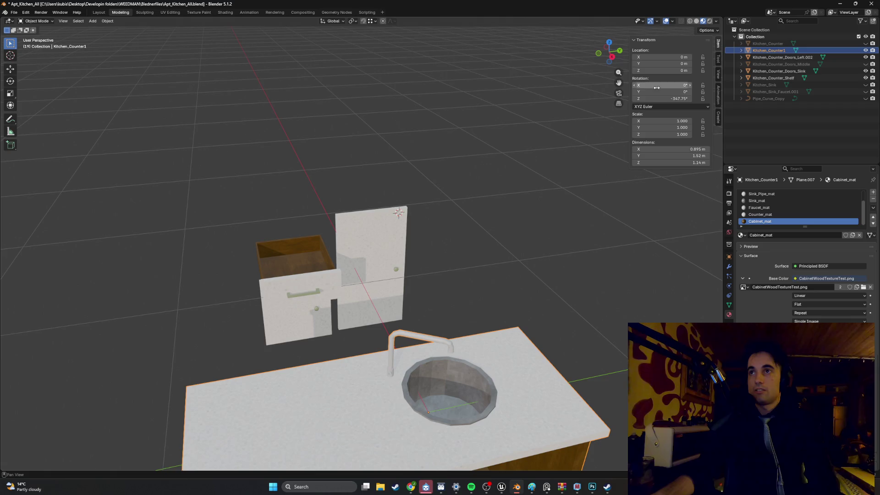
Step: Select the Kitchen_Counter_Doors_Sink door and set its X location to 0 m
click(377, 256)
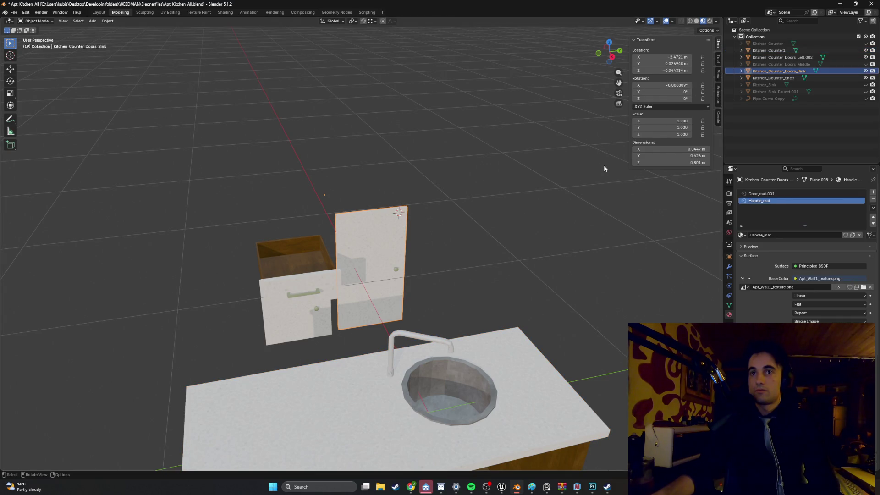
mouse_move(474, 184)
mouse_down()
mouse_move(460, 175)
mouse_move(435, 183)
mouse_move(469, 186)
mouse_up()
mouse_move(303, 312)
mouse_down()
mouse_move(362, 234)
mouse_move(389, 229)
mouse_move(379, 210)
mouse_move(363, 230)
mouse_move(333, 238)
mouse_move(351, 203)
mouse_move(361, 211)
mouse_move(284, 213)
mouse_move(365, 210)
mouse_move(402, 148)
mouse_move(406, 162)
mouse_up()
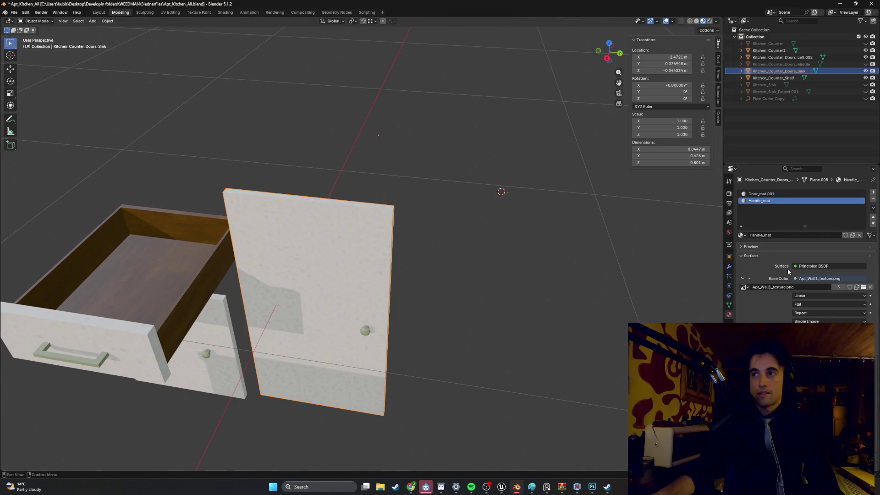
text(0)
key(Return)
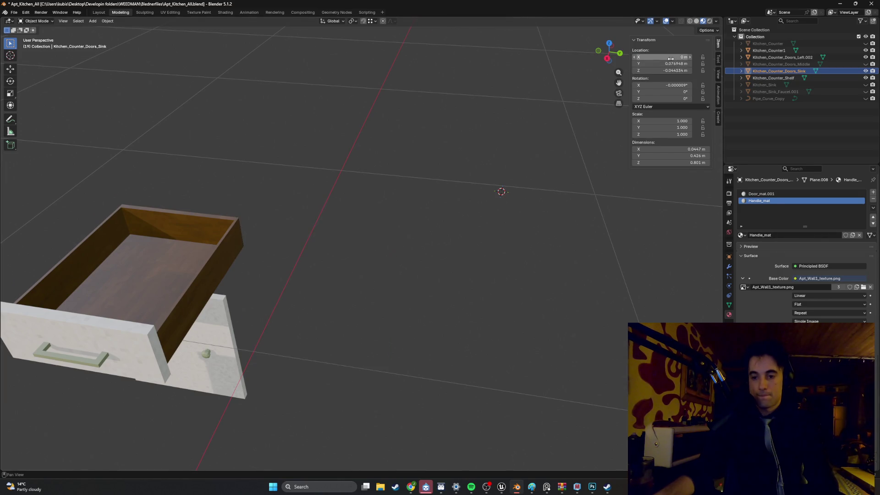
scroll(499, 143, down, 10)
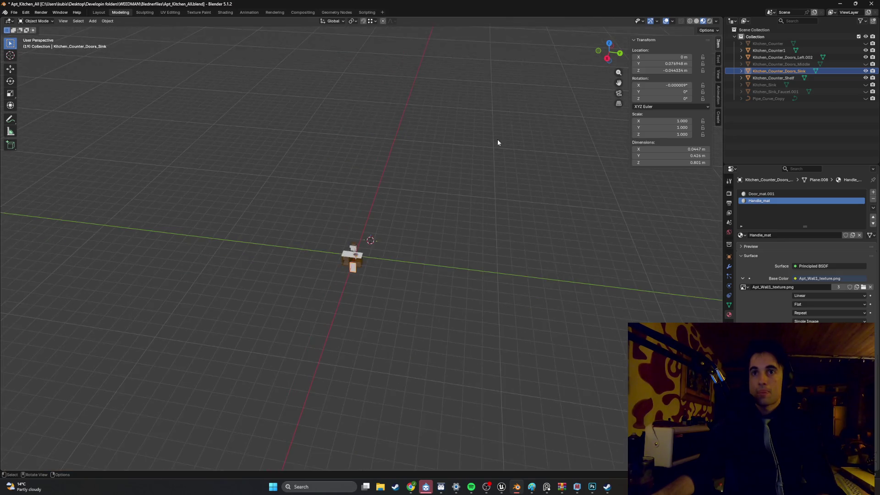
key(ctrl+z)
scroll(433, 205, up, 8)
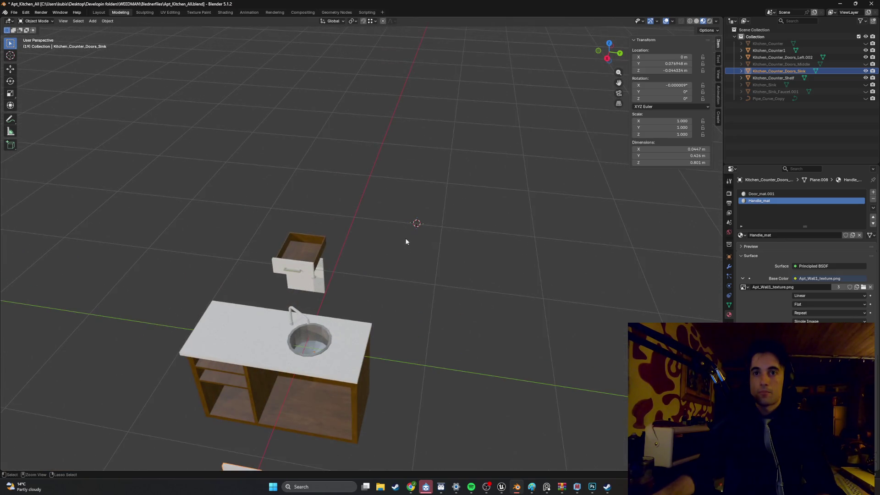
scroll(397, 227, up, 10)
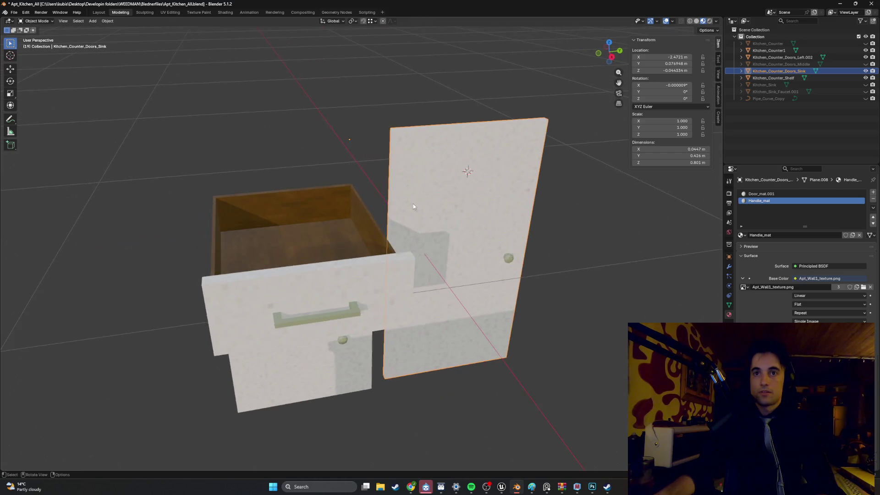
scroll(395, 186, down, 3)
scroll(362, 201, up, 8)
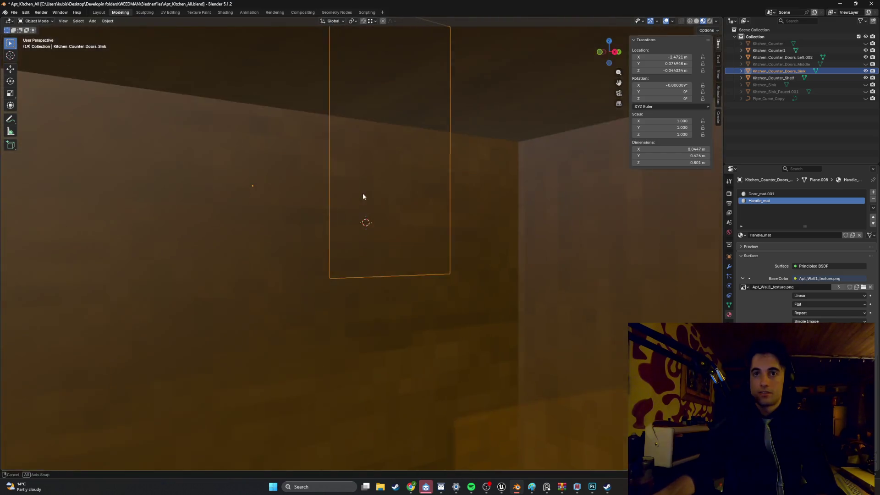
key(Tab)
scroll(352, 211, down, 5)
scroll(410, 224, up, 4)
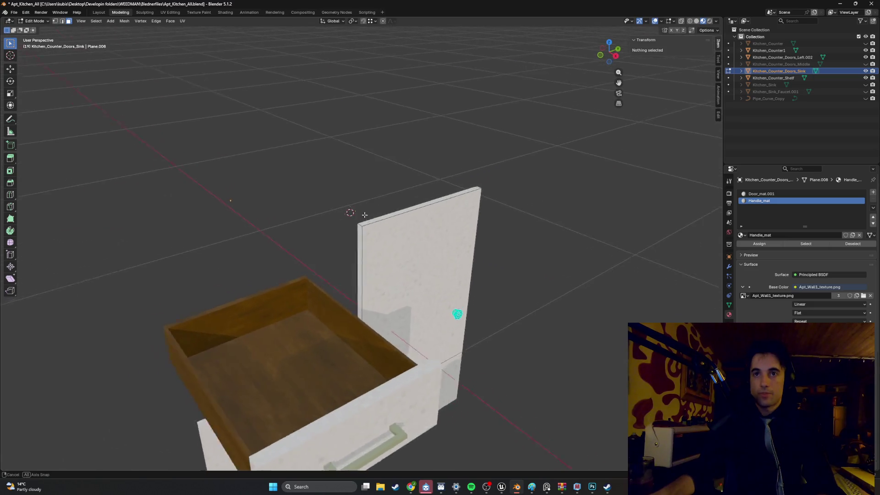
key(Tab)
scroll(410, 223, down, 4)
scroll(415, 215, up, 6)
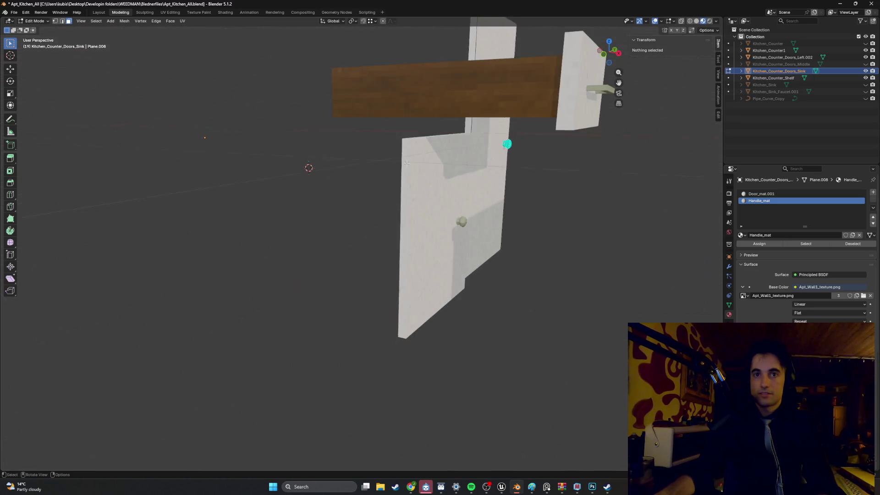
click(423, 197)
key(Tab)
scroll(424, 215, up, 5)
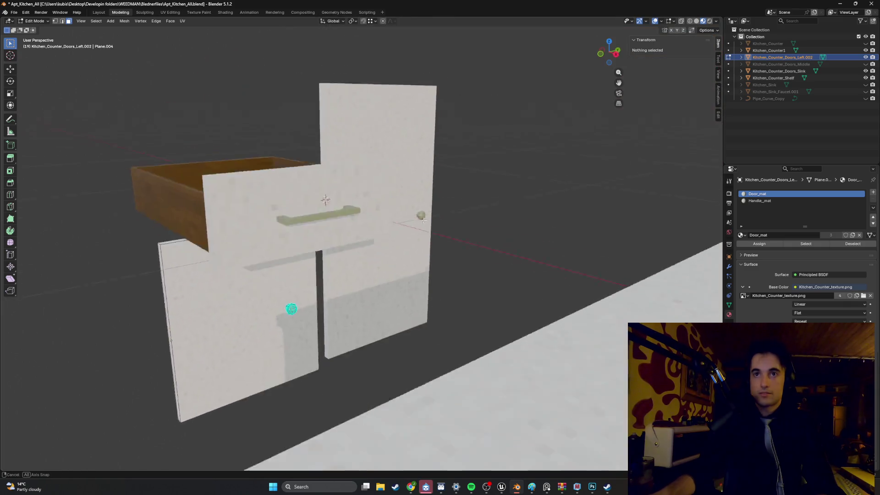
drag(424, 220, 401, 188)
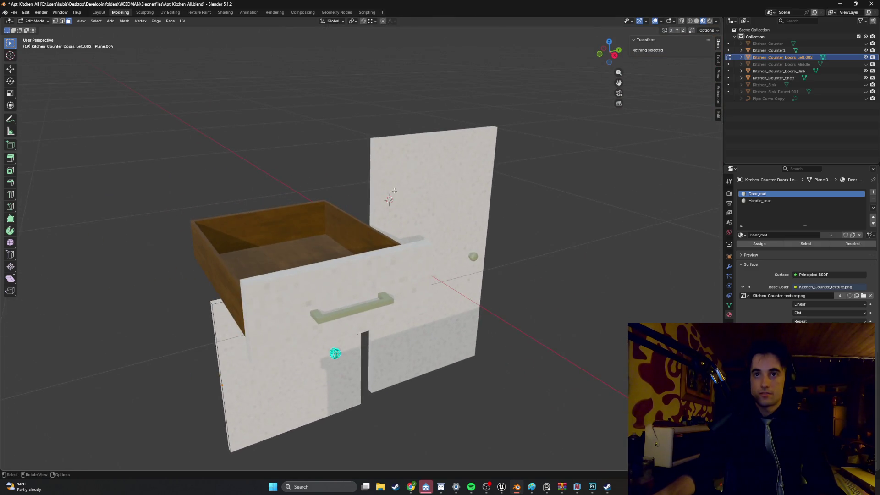
key(Tab)
click(396, 189)
scroll(390, 192, up, 8)
mouse_move(389, 229)
mouse_down()
mouse_move(403, 231)
mouse_move(372, 222)
mouse_move(379, 189)
mouse_move(368, 210)
mouse_up()
scroll(372, 209, down, 5)
scroll(380, 208, down, 2)
scroll(376, 208, up, 4)
click(238, 233)
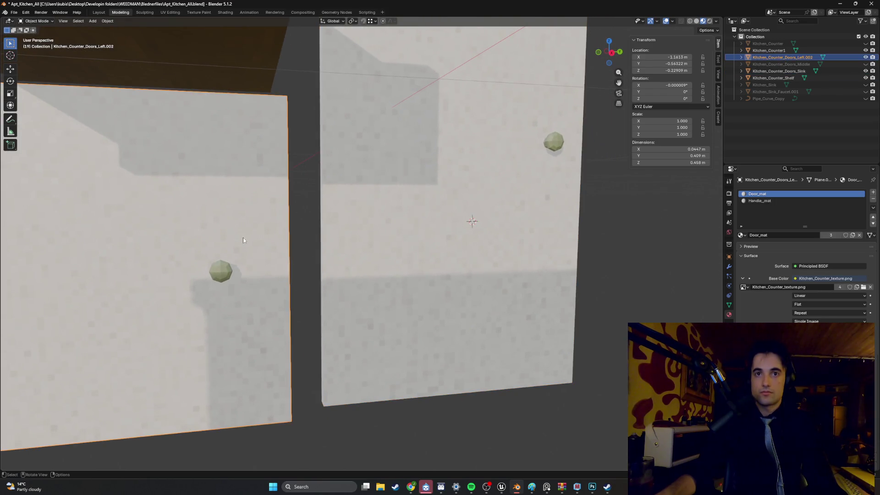
Step: Hide an obstructing object and nudge the left door slightly up and along Y to -0.5129
key(h)
mouse_move(275, 343)
mouse_down()
mouse_move(315, 356)
mouse_move(304, 272)
mouse_move(330, 229)
mouse_move(350, 222)
mouse_up()
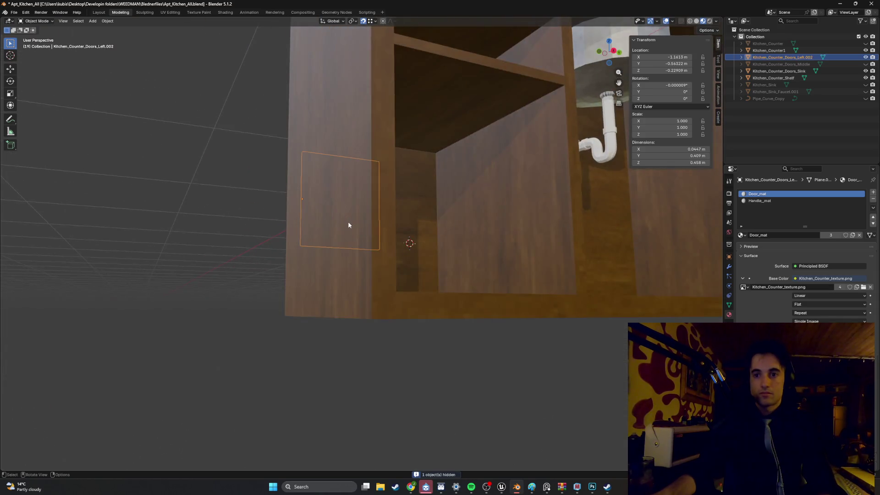
scroll(388, 231, up, 5)
key(g)
key(z)
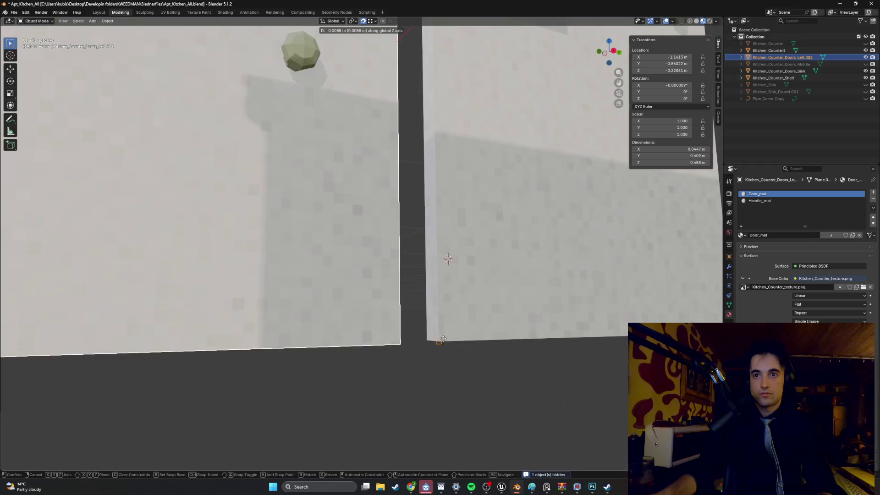
click(437, 336)
mouse_move(436, 335)
mouse_down()
mouse_move(413, 257)
mouse_move(304, 289)
mouse_move(334, 256)
mouse_move(320, 224)
mouse_up()
key(g)
key(y)
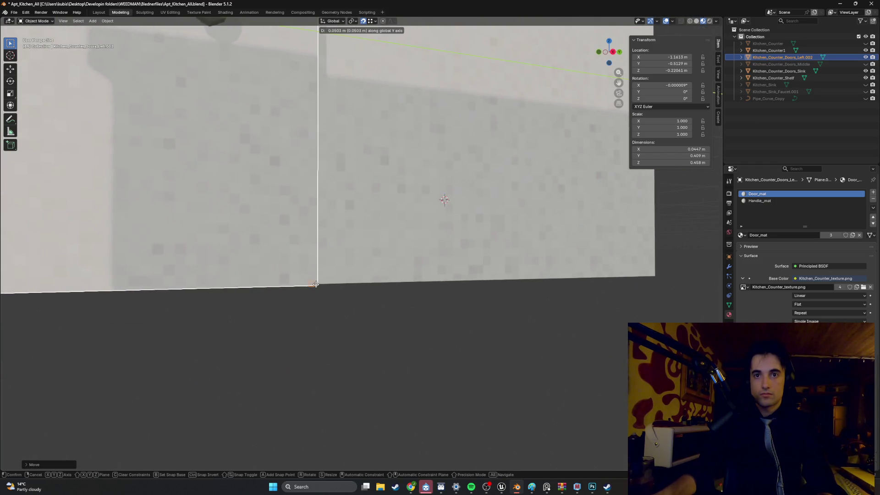
click(303, 286)
mouse_move(304, 285)
mouse_down()
mouse_move(324, 210)
mouse_move(325, 241)
mouse_move(316, 221)
mouse_up()
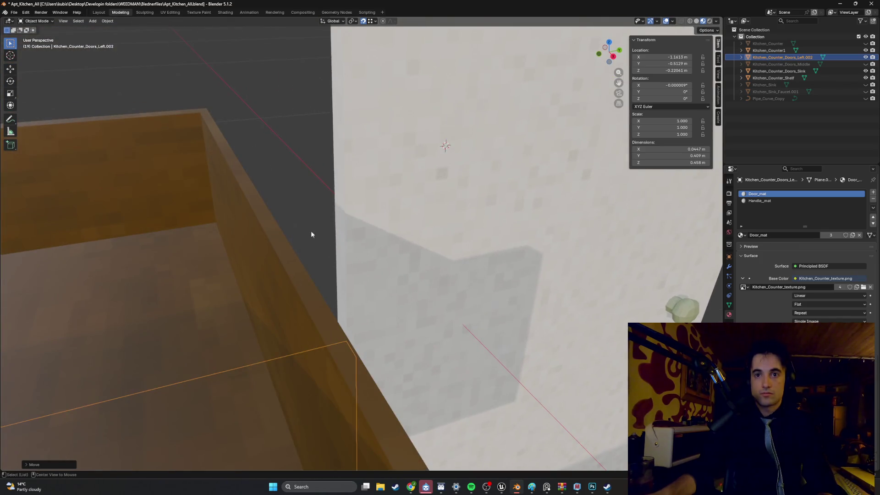
Step: From Top view, snap the 3D cursor to the left door's corner vertex, then select the sink door
key(KP_7)
scroll(389, 258, up, 10)
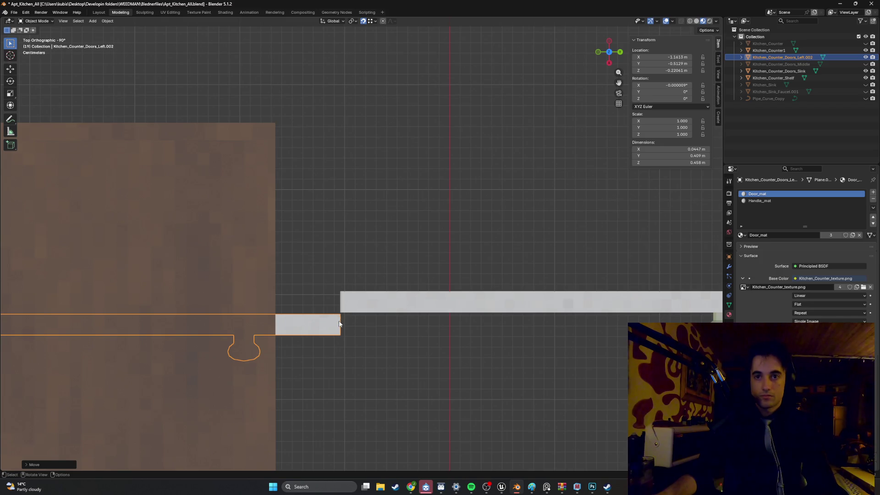
key(Tab)
click(338, 321)
key(1)
click(340, 316)
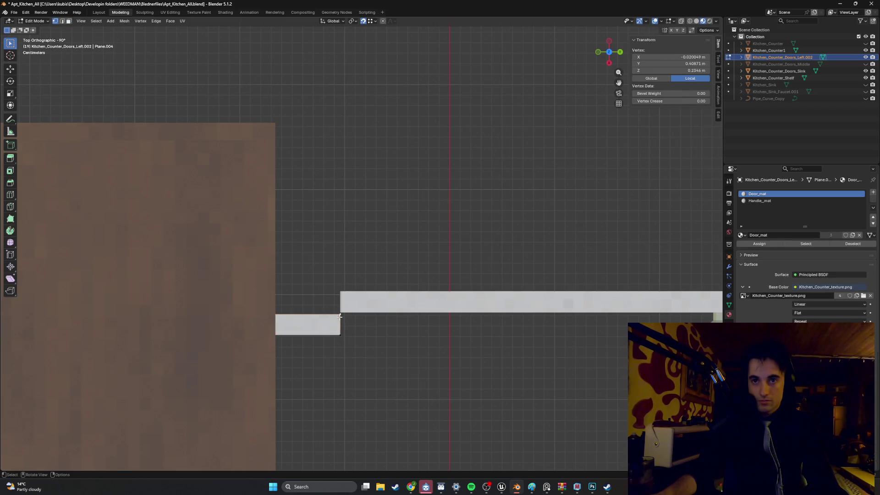
key(shift+s)
click(345, 351)
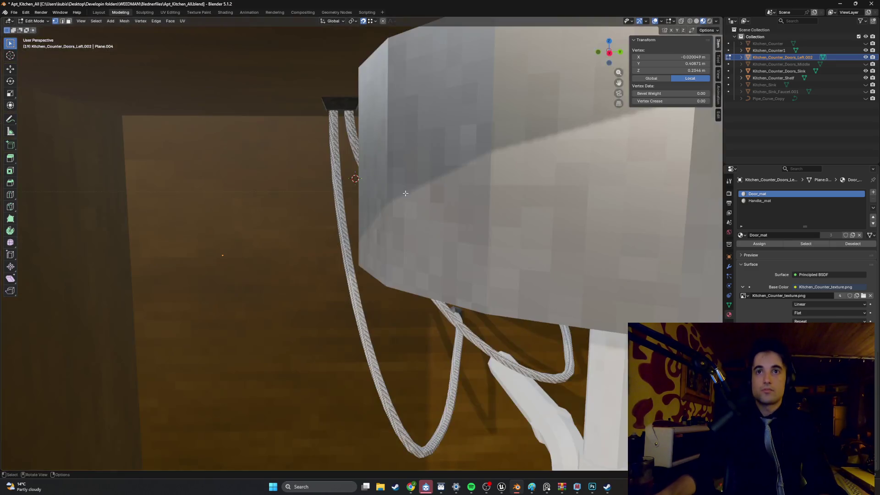
scroll(382, 252, down, 5)
drag(330, 229, 345, 246)
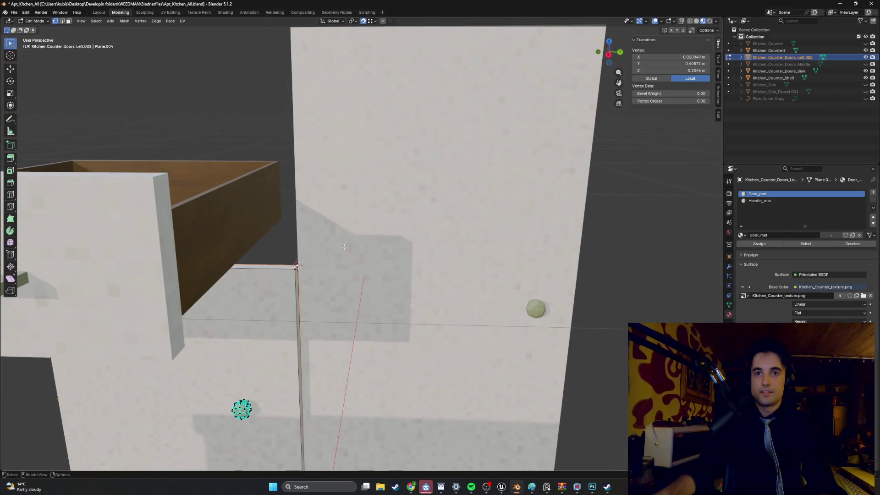
click(331, 265)
key(Tab)
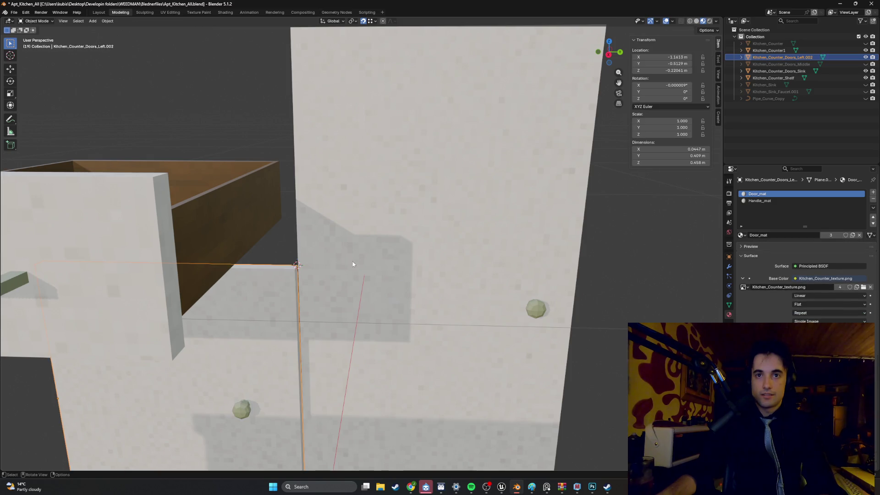
click(367, 252)
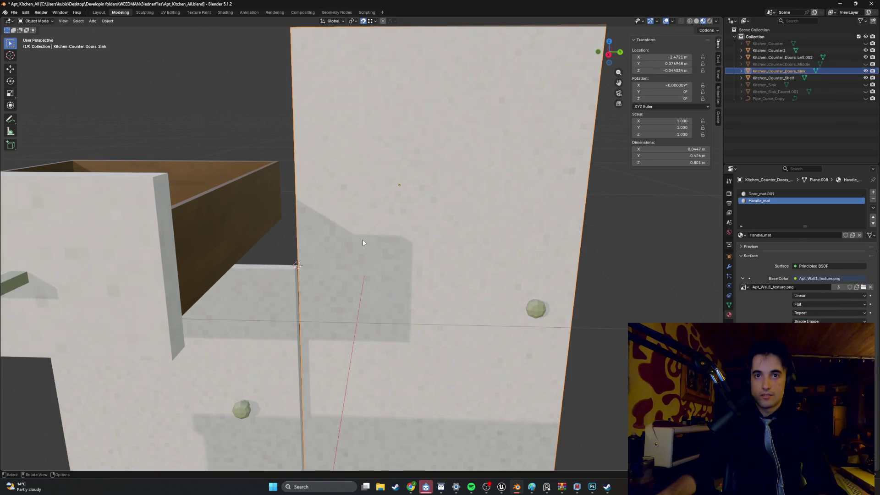
Step: Set the sink door's origin to the 3D cursor
right_click(362, 242)
mouse_move(356, 270)
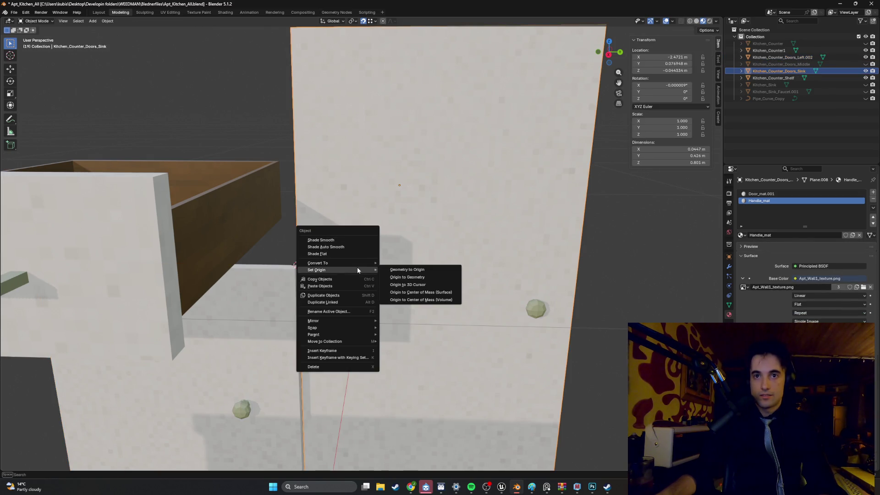
click(393, 284)
Step: Set the sink door's X location to 0
click(265, 291)
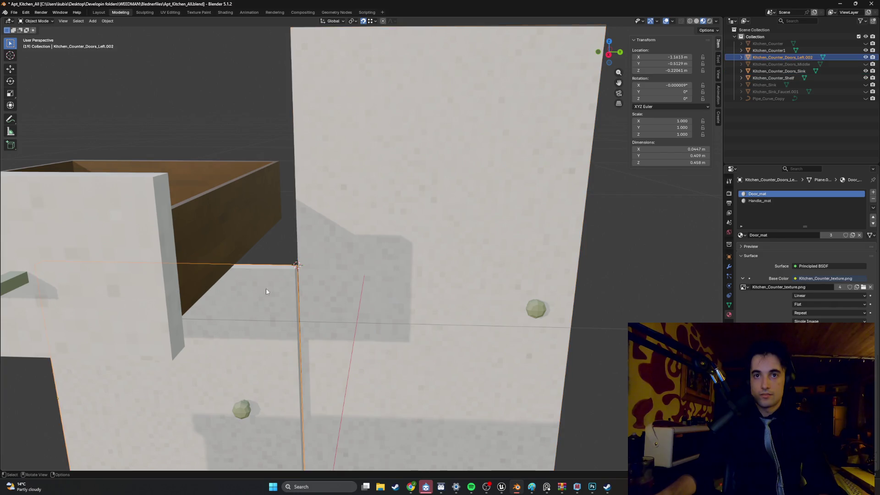
scroll(265, 291, down, 2)
click(197, 242)
scroll(229, 257, down, 3)
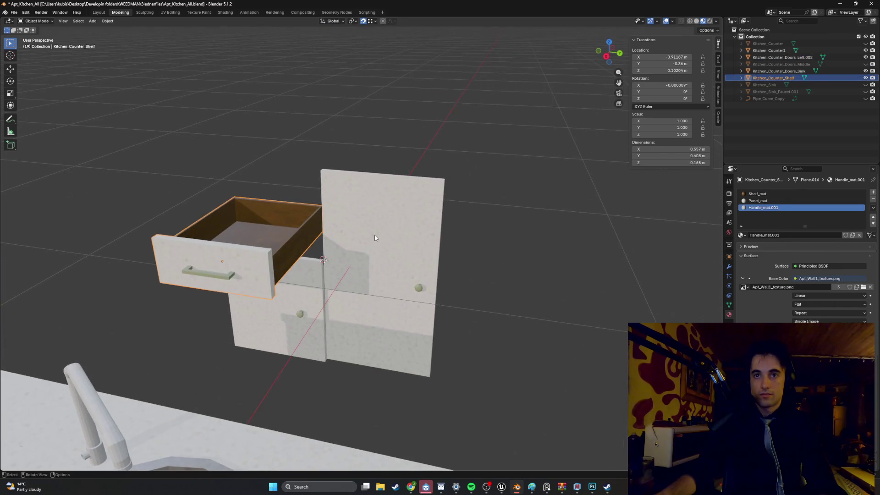
click(373, 240)
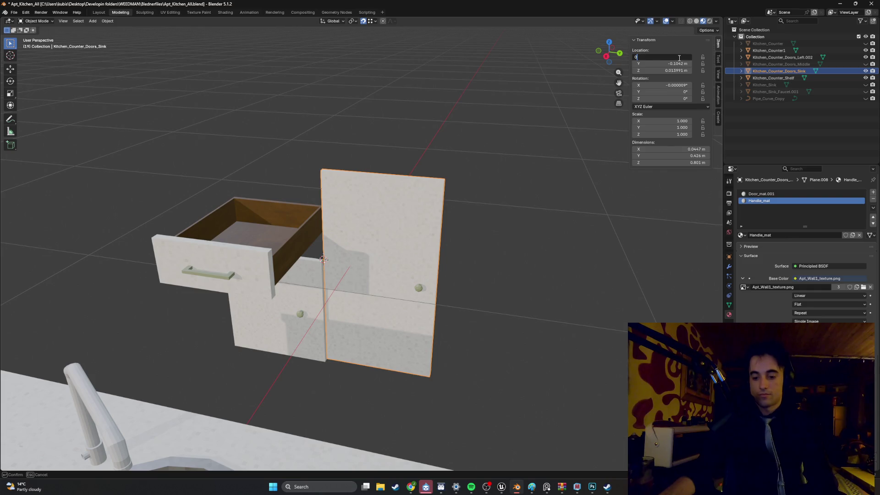
key(Return)
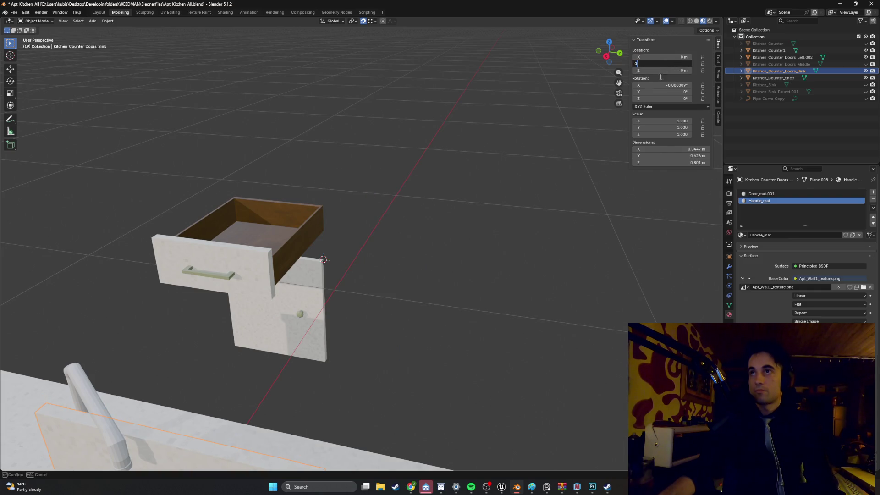
Step: Set the left door's location values to 0
click(312, 296)
click(668, 58)
text(0.36)
key(Tab)
text(0)
key(Tab)
Step: Move the Kitchen_Counter_Shelf drawer to location 0, 0, 0
click(275, 230)
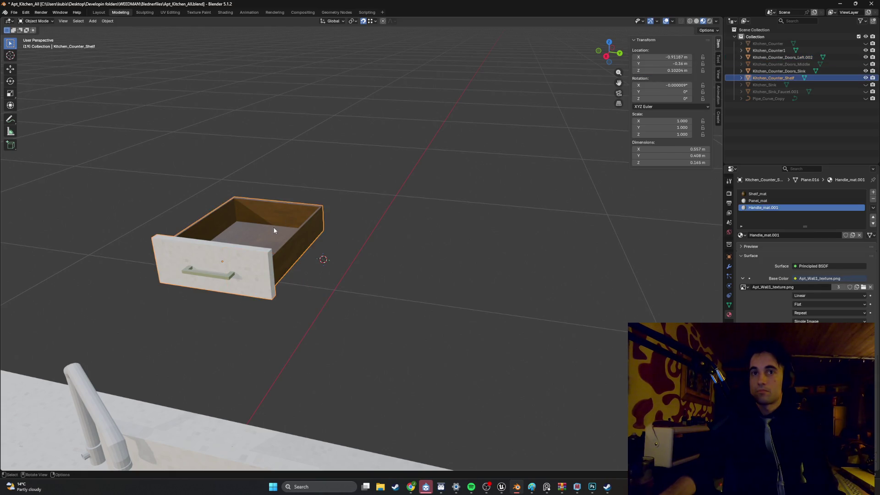
key(Tab)
text(0)
key(Tab)
text(0)
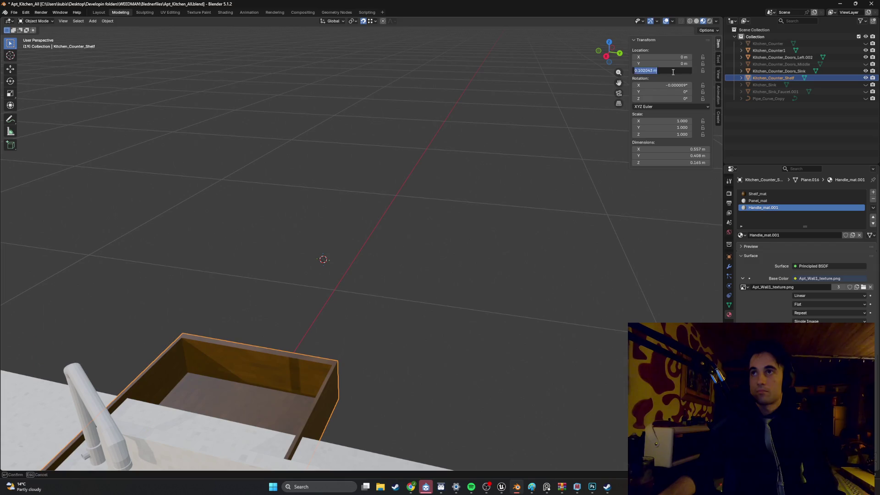
key(Return)
scroll(418, 169, down, 5)
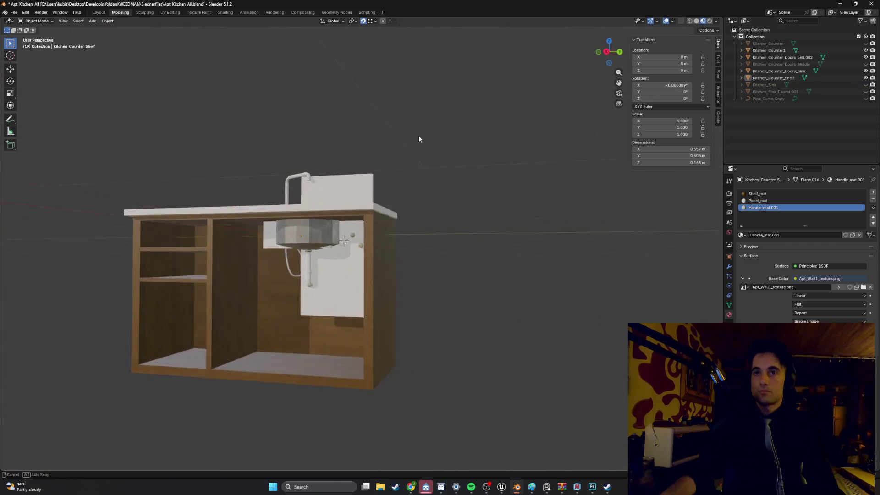
Step: Rename Kitchen_Counter_Doors_Left.002 to Kitchen_Counter_Doors_Left and deselect everything
scroll(423, 139, up, 5)
scroll(391, 181, up, 3)
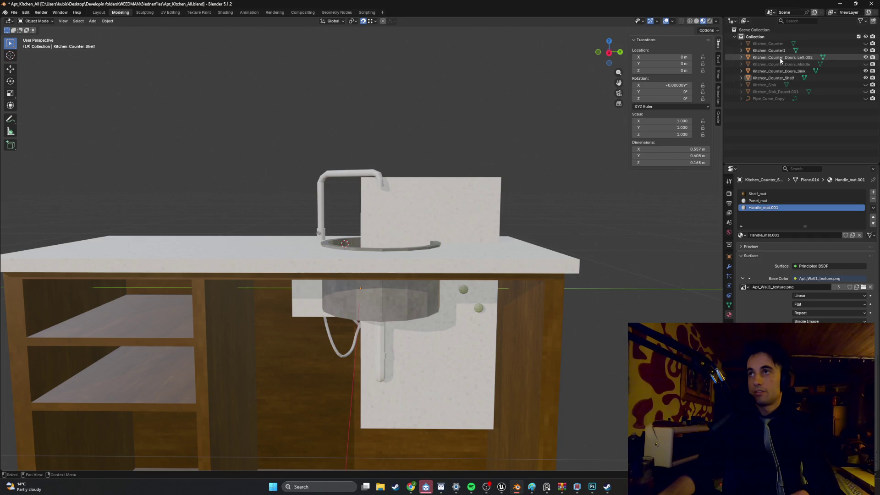
click(780, 57)
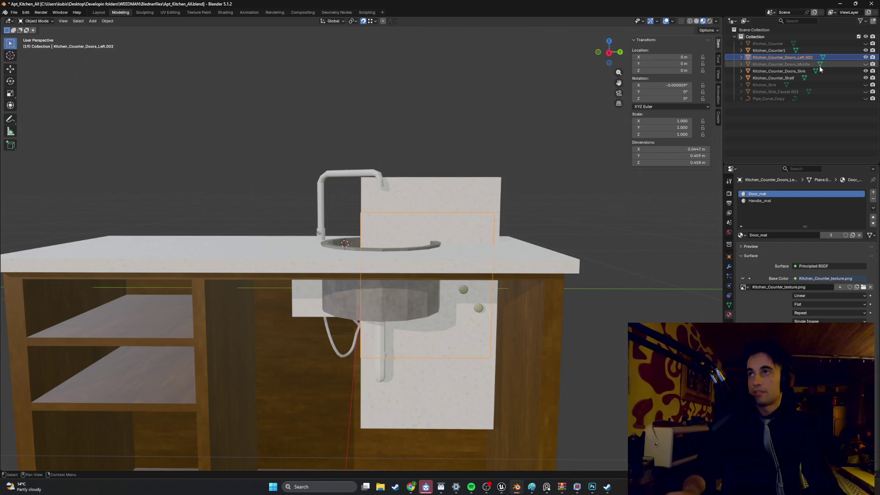
key(F2)
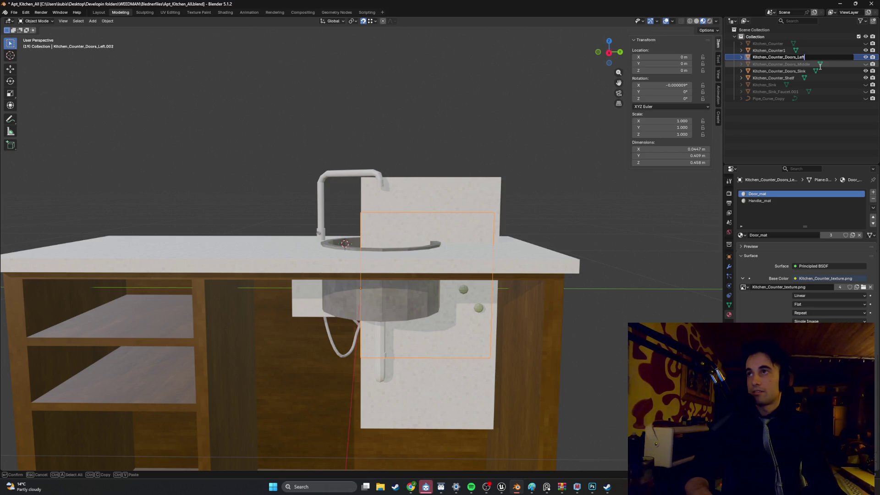
key(Return)
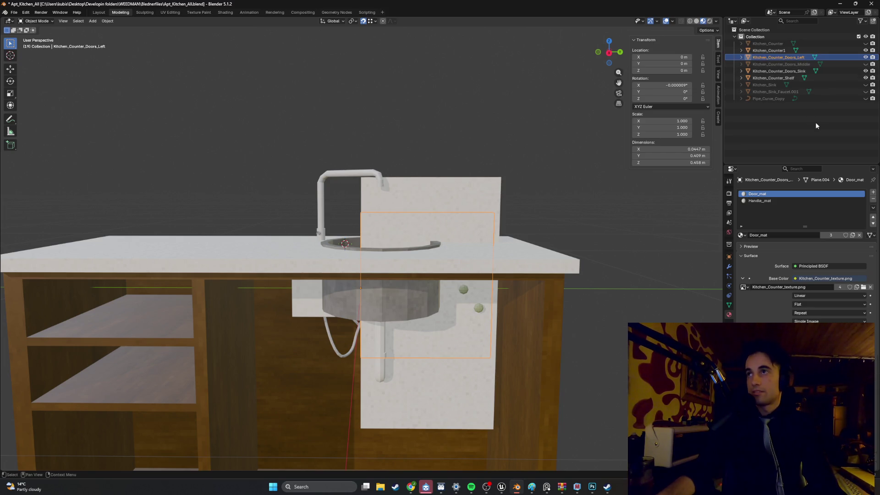
click(816, 122)
Step: Save Apt_Kitchen_All.blend with Ctrl+S
scroll(557, 169, down, 3)
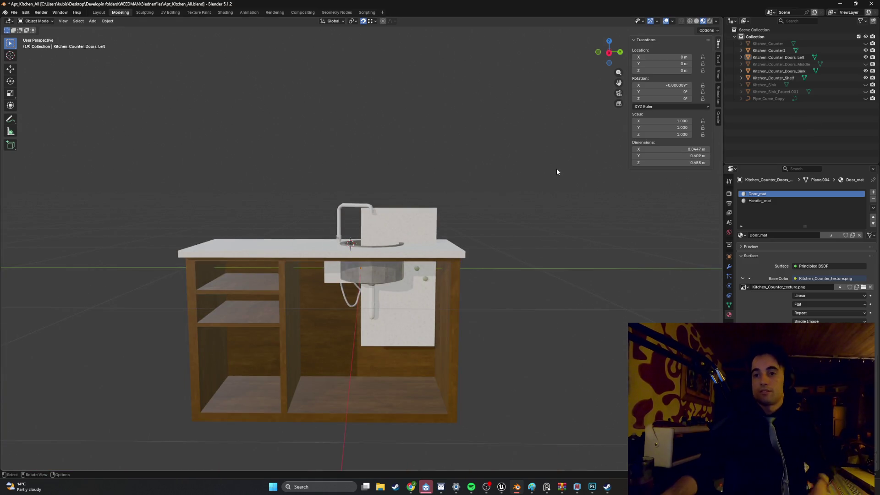
key(ctrl+s)
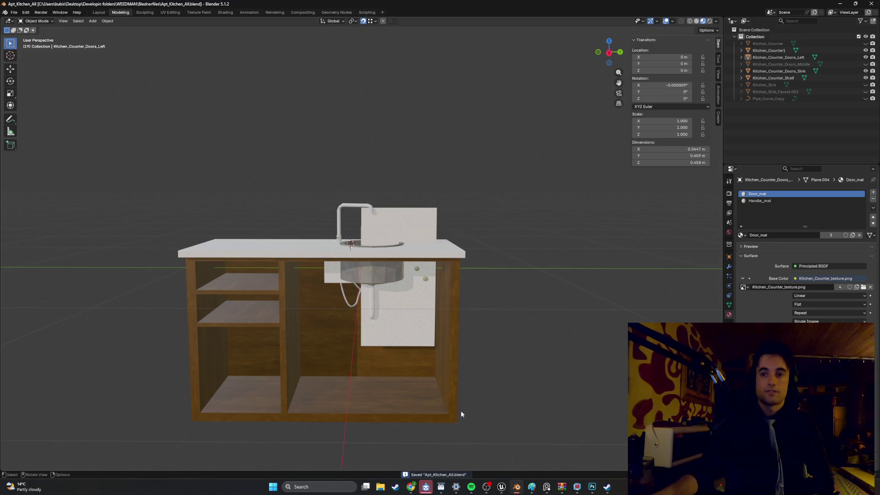
drag(429, 315, 418, 313)
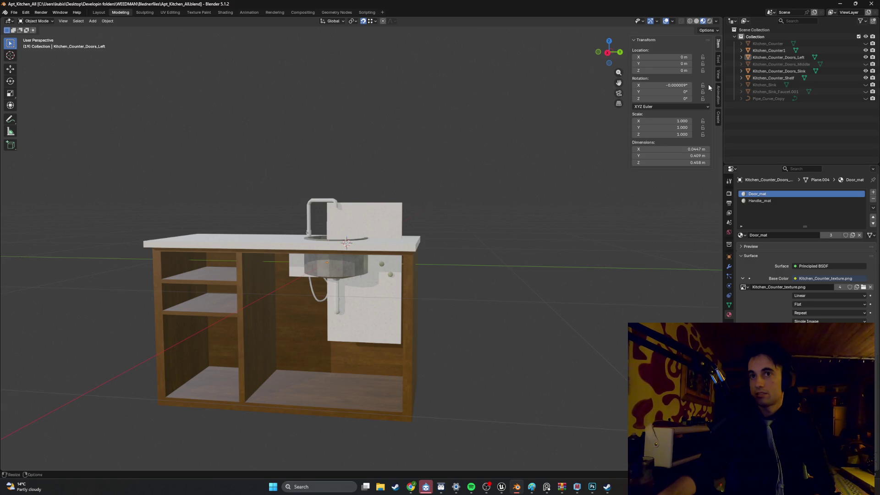
click(502, 487)
Step: Browse the Content Drawer to World_Models > Starting_Apartment > Apt_Kitchen, then return to Blender
click(23, 473)
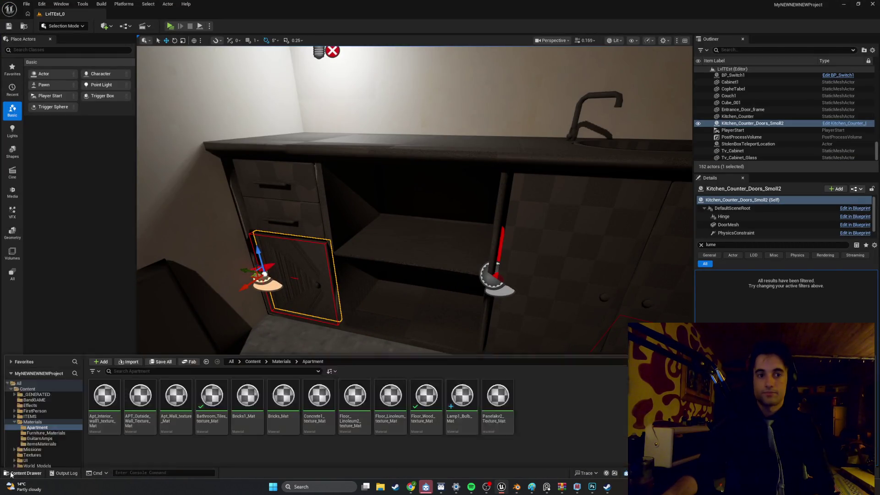
click(38, 419)
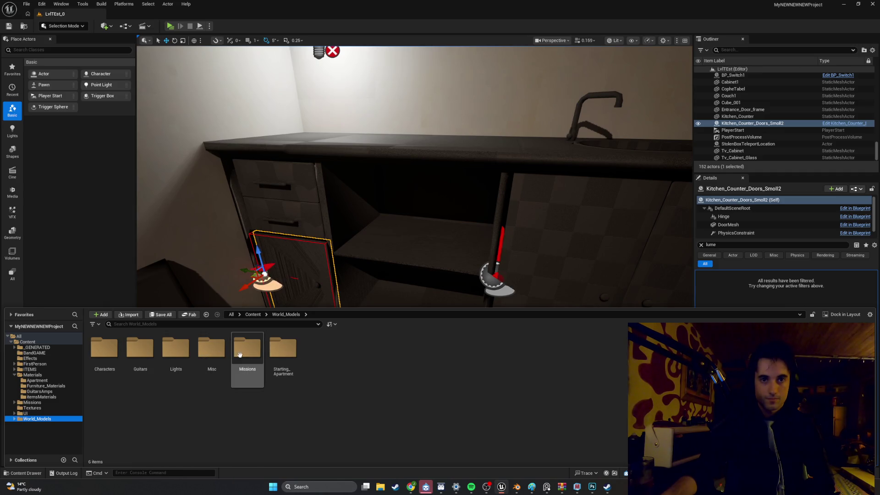
double_click(283, 349)
double_click(211, 349)
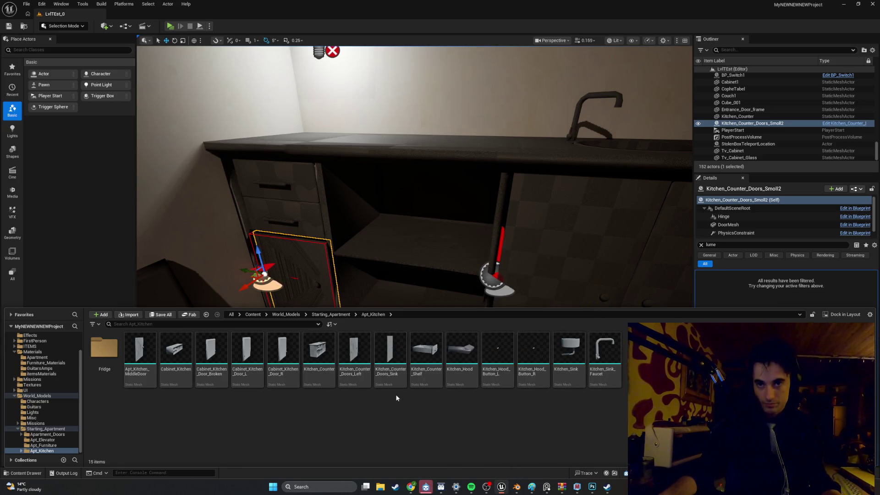
mouse_move(360, 361)
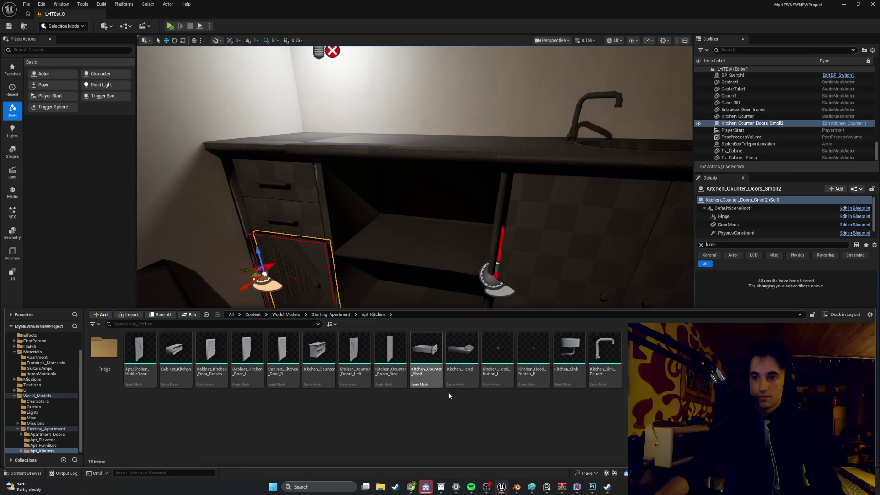
click(519, 489)
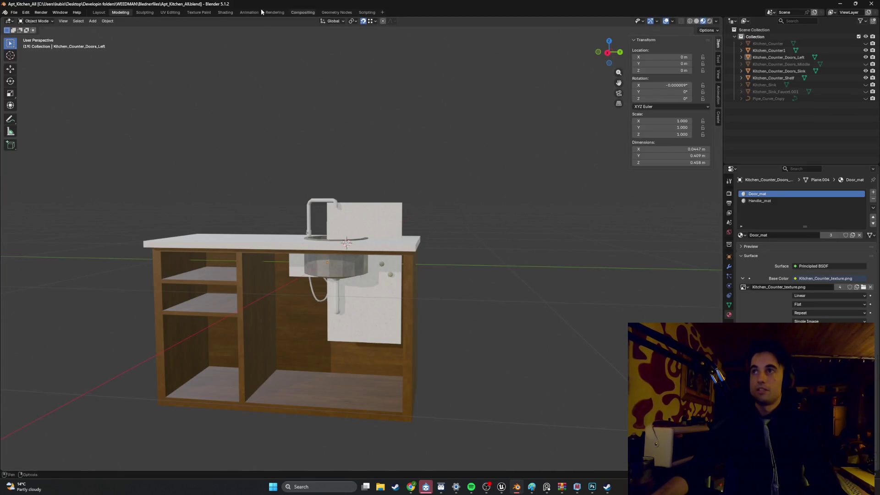
Step: Start an FBX export limited to selected objects with Smoothing set to Face
click(14, 12)
mouse_move(59, 116)
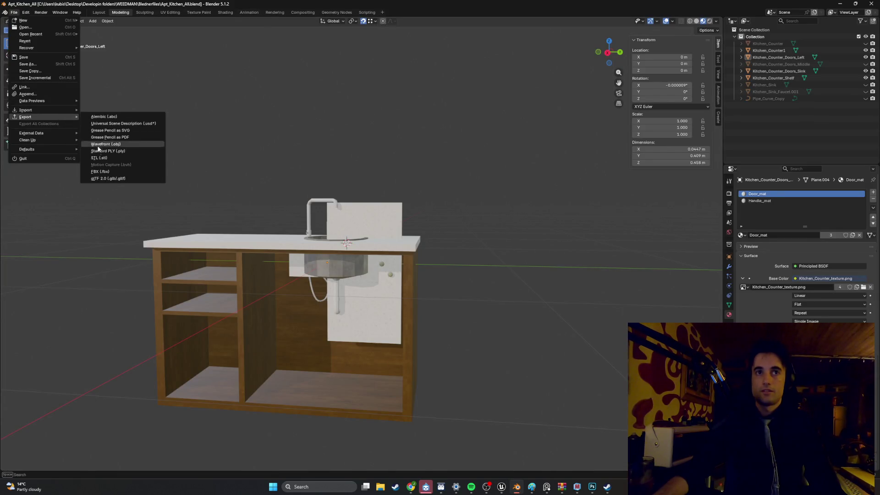
click(99, 171)
click(604, 128)
click(577, 276)
click(609, 288)
click(606, 303)
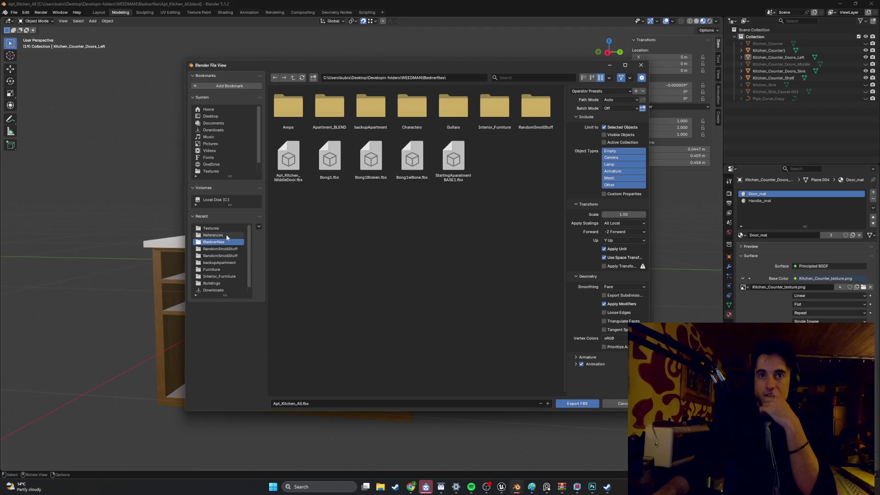
Step: Make StartingApartment/Apt_Kitchen the export destination folder
click(229, 271)
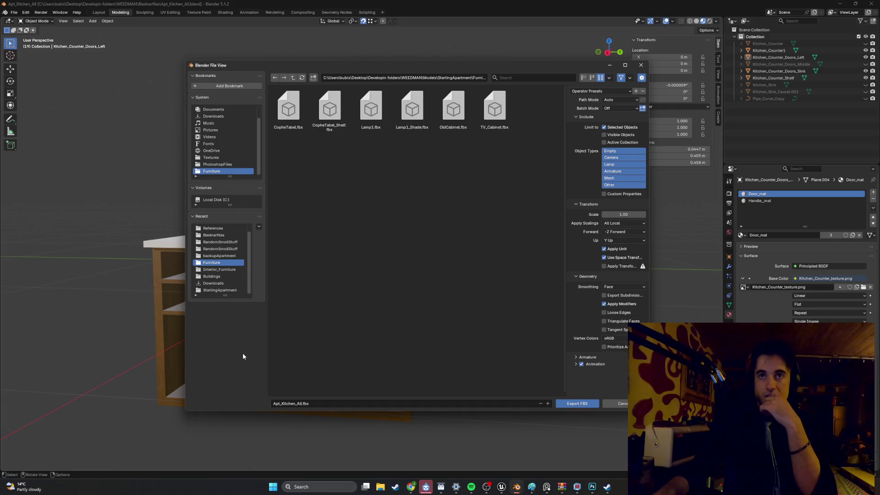
click(347, 403)
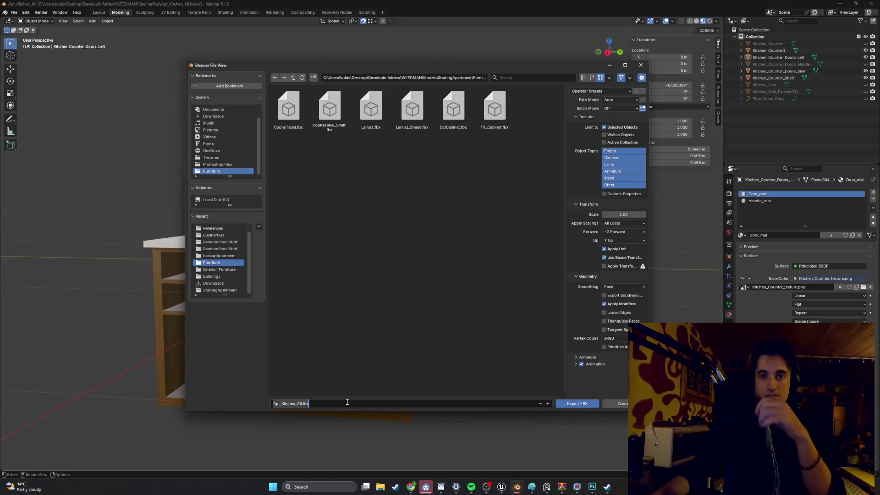
key(Left)
key(Left)
key(Left)
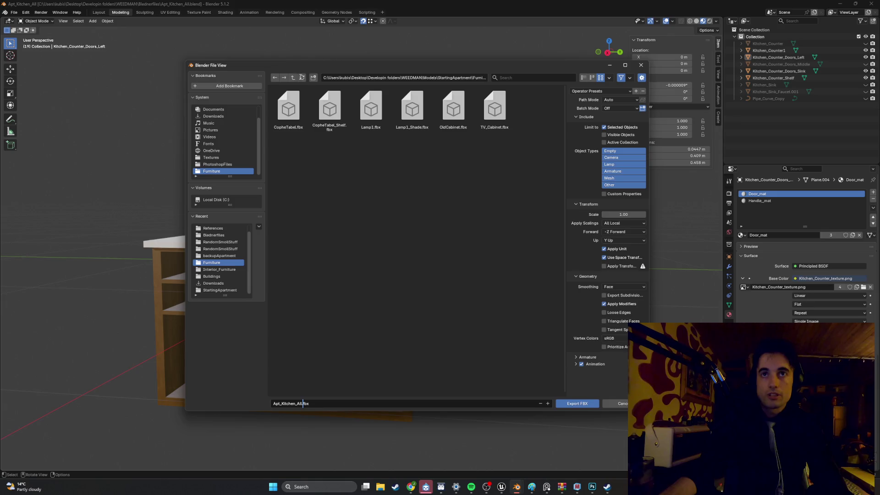
click(292, 79)
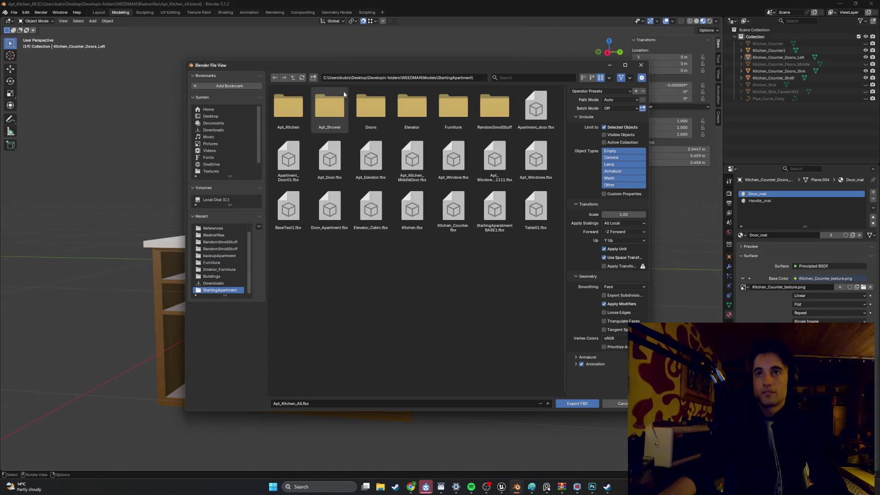
click(294, 109)
double_click(293, 109)
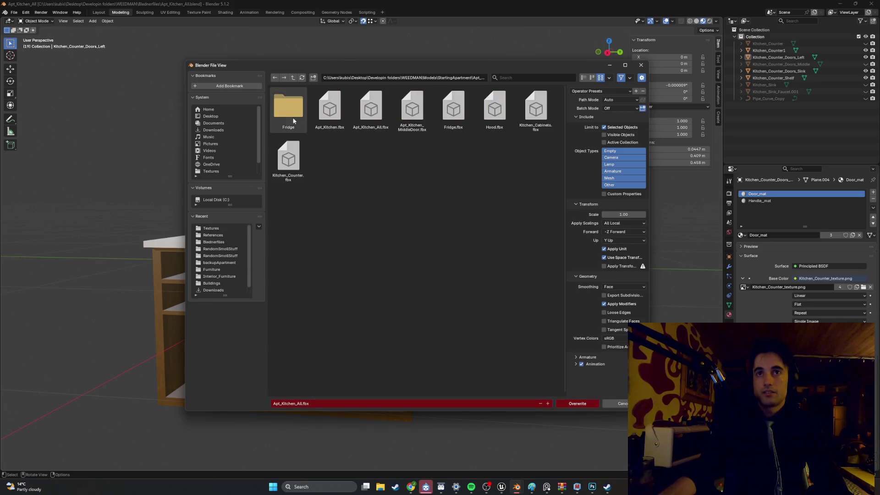
Step: Name the file Apt_Kitchen_Counter1.fbx and export it
click(290, 404)
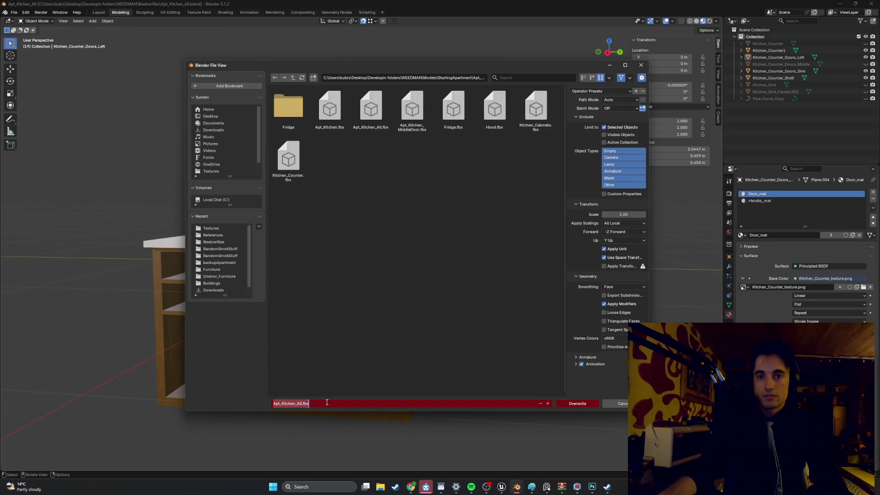
key(Right)
key(Left)
key(Left)
key(Left)
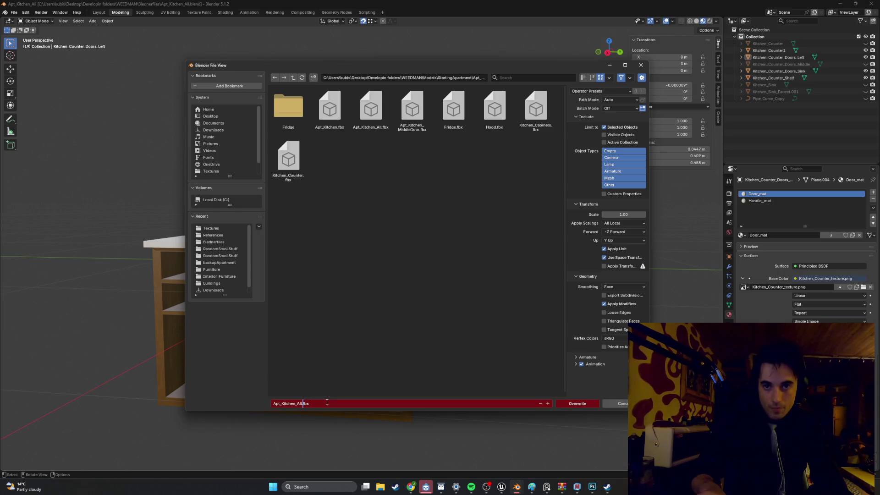
key(BackSpace)
key(BackSpace)
key(BackSpace)
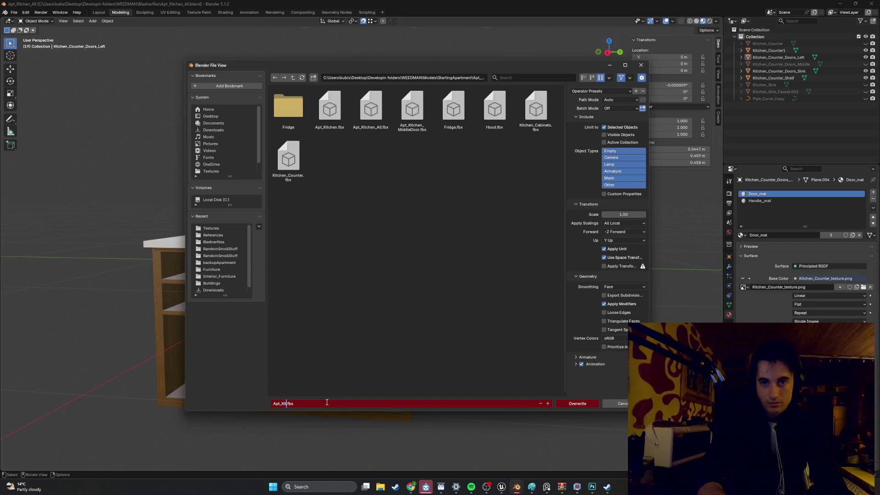
text(chen_Counter)
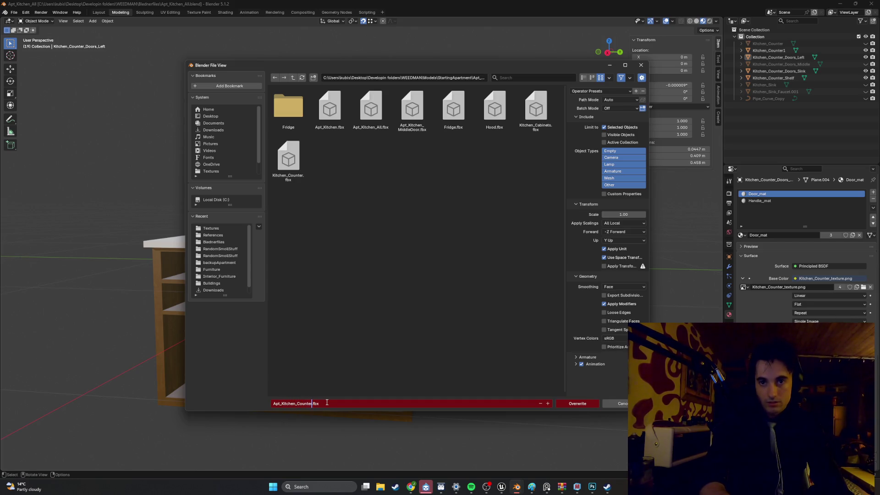
click(328, 403)
key(Left)
key(Left)
key(Left)
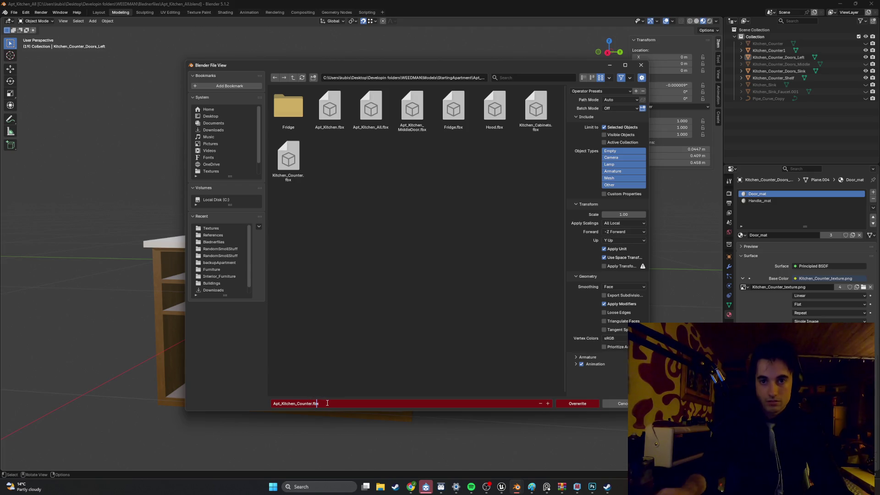
click(339, 386)
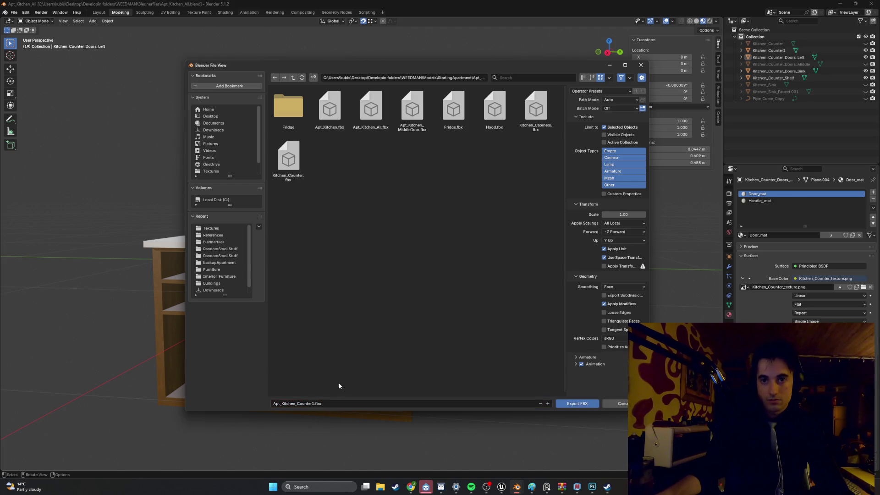
click(581, 405)
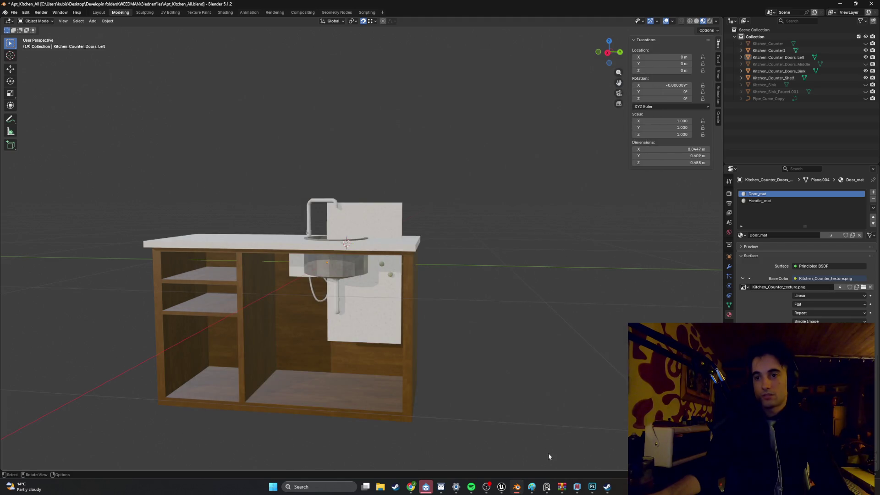
Step: Open and close Unreal's import file browser, then return to the Apt_Kitchen_All Blender window
click(501, 487)
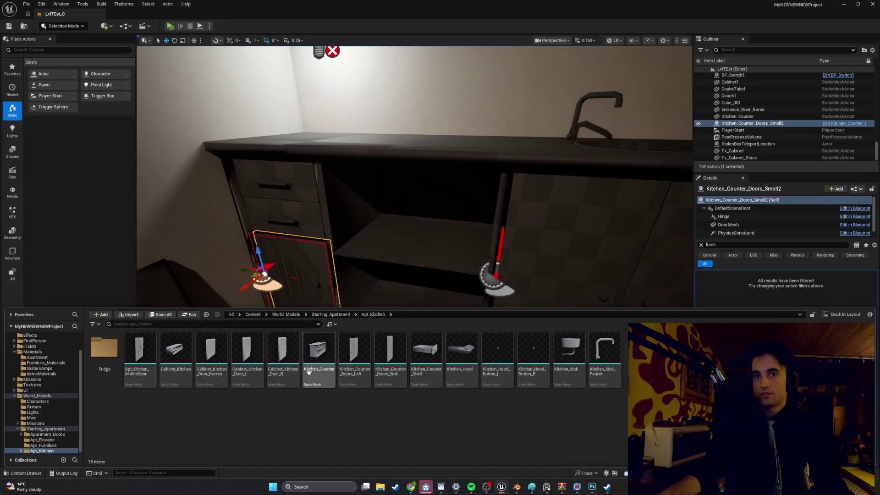
click(134, 318)
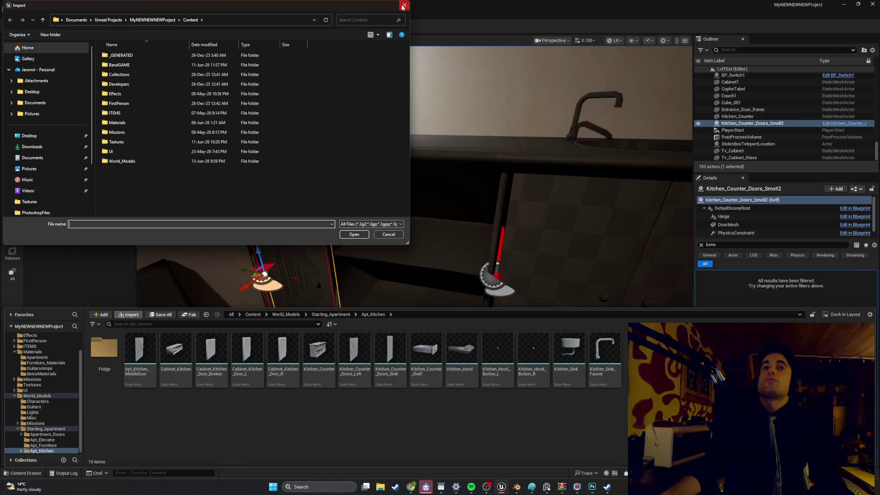
click(403, 7)
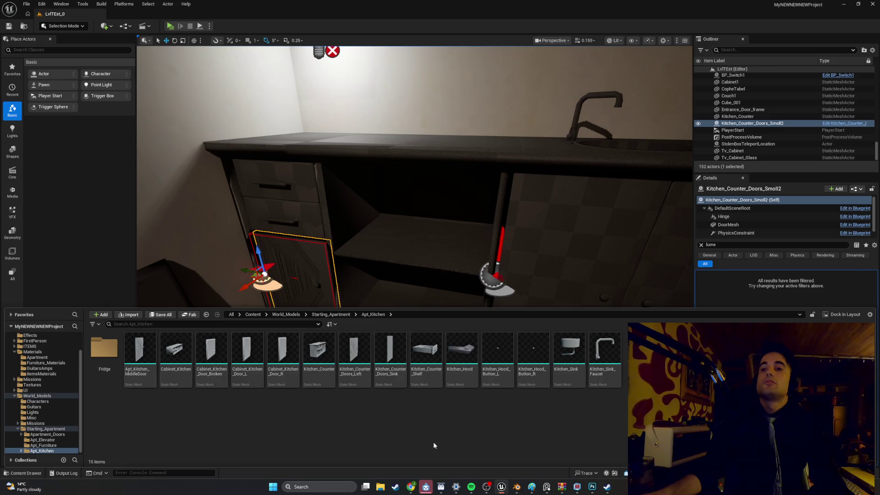
mouse_move(516, 487)
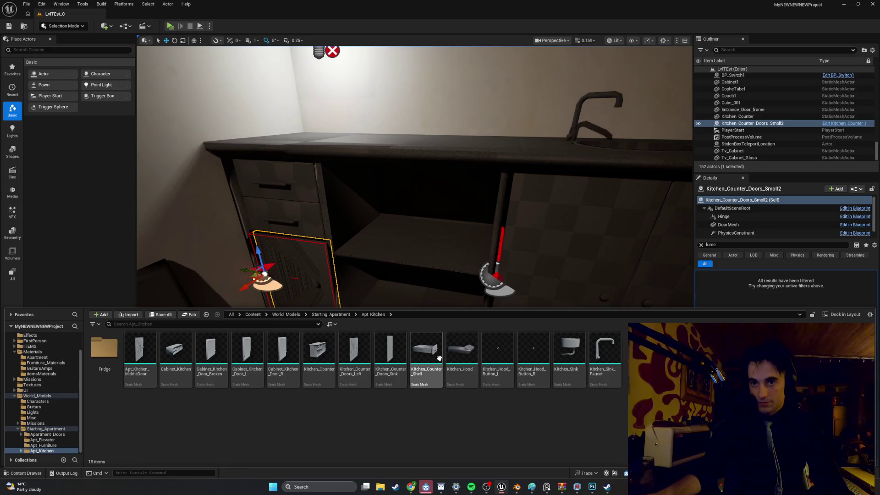
mouse_move(404, 360)
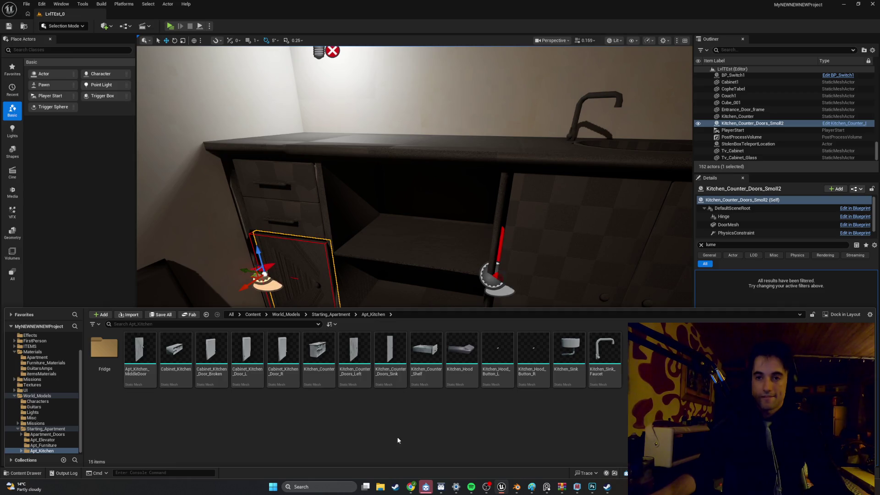
click(515, 486)
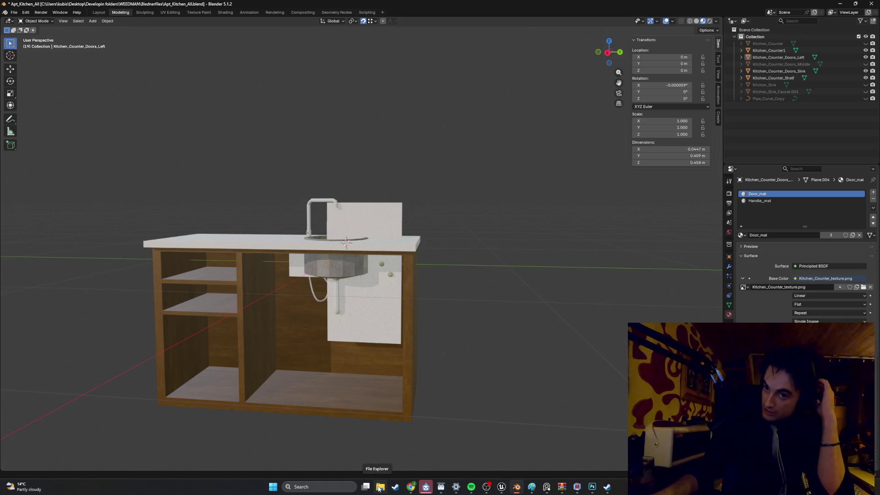
Step: Select the counter, left doors, sink doors and shelf in the Outliner
mouse_move(517, 487)
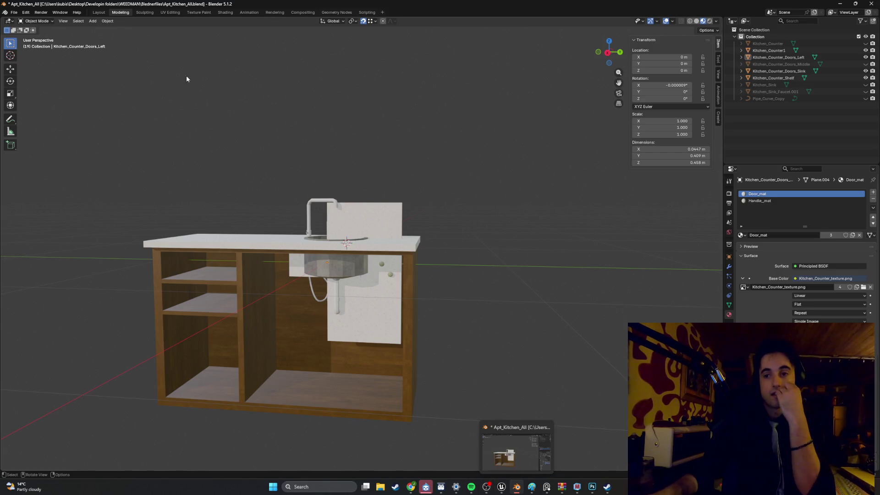
click(14, 12)
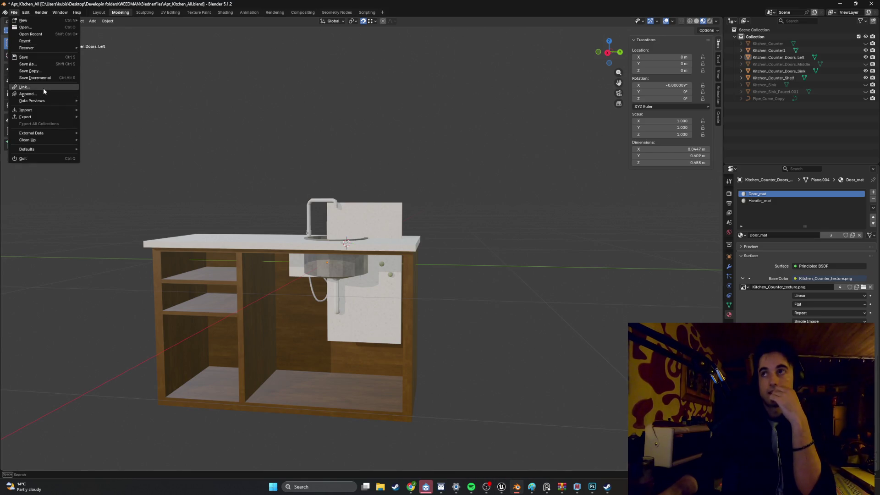
shift+click(774, 51)
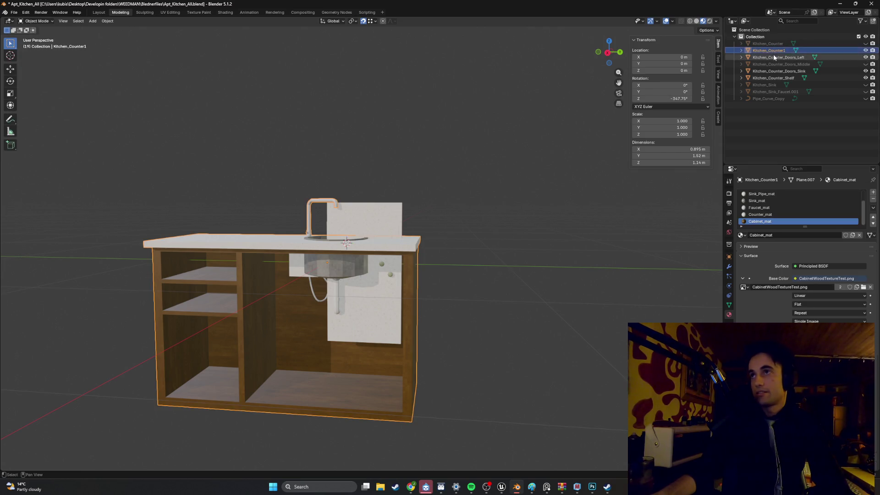
shift+click(786, 77)
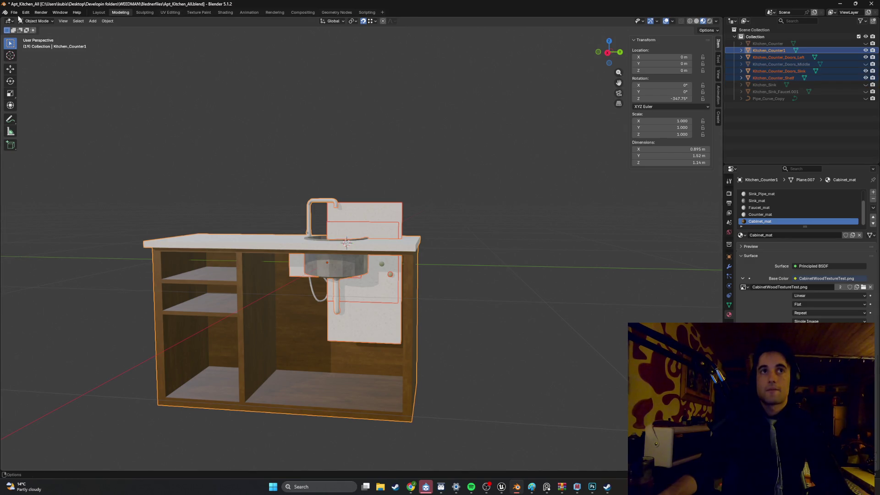
click(768, 78)
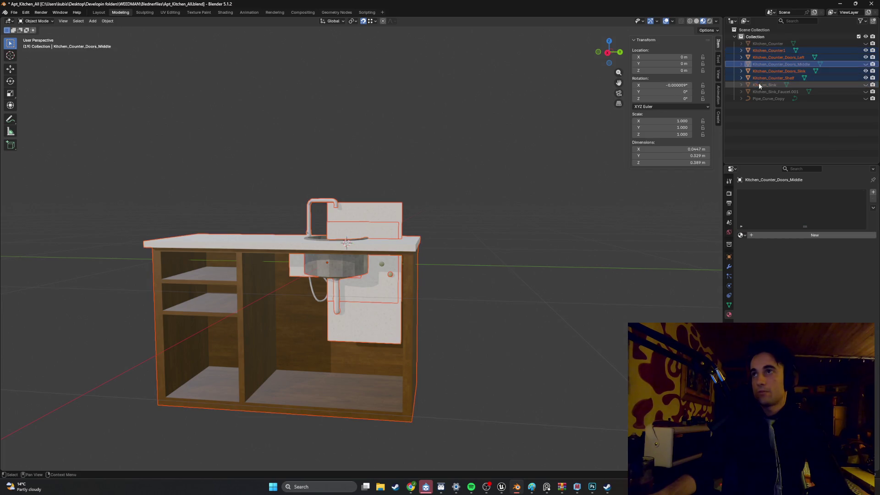
key(ctrl+z)
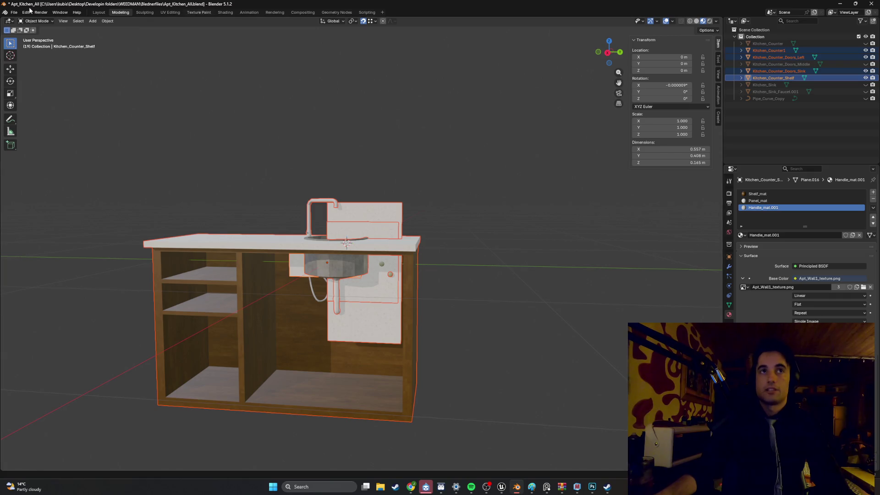
Step: Export the selection as FBX, overwriting Apt_Kitchen_Counter1.fbx
click(14, 12)
mouse_move(55, 117)
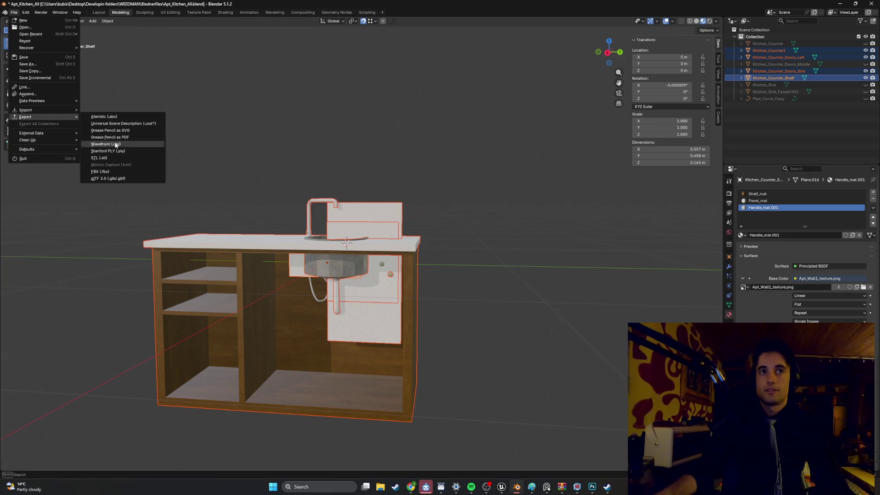
click(116, 170)
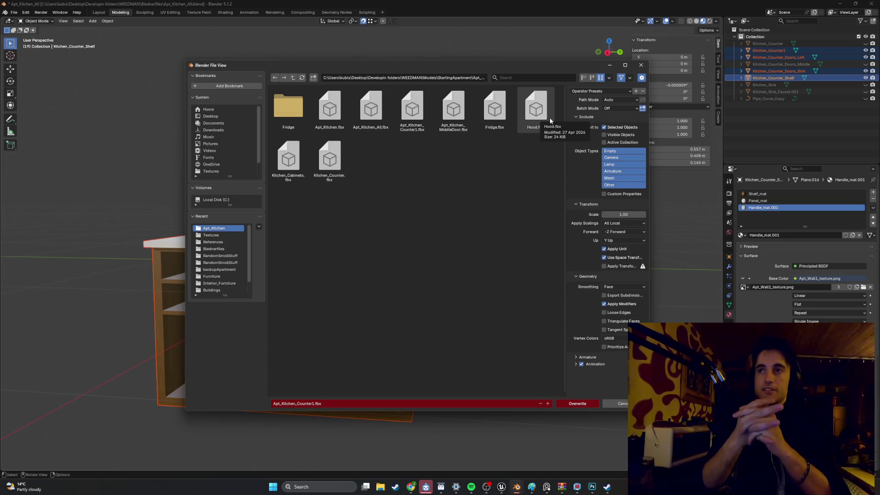
click(641, 64)
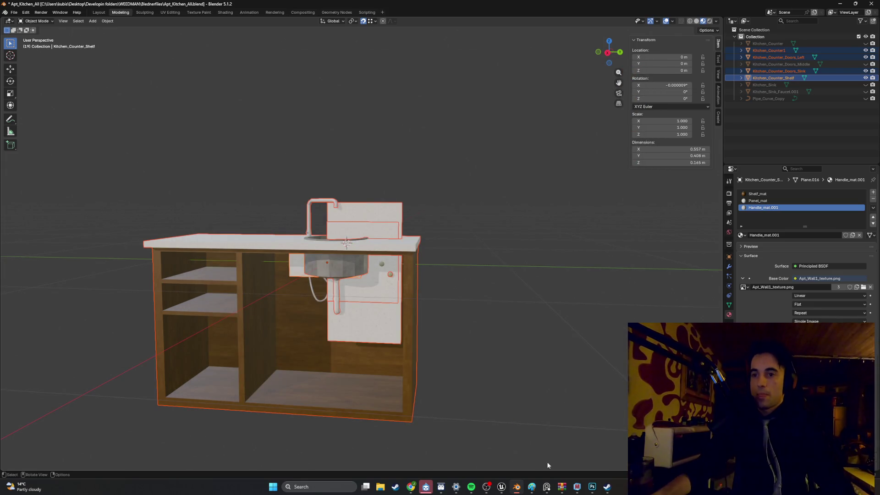
click(502, 487)
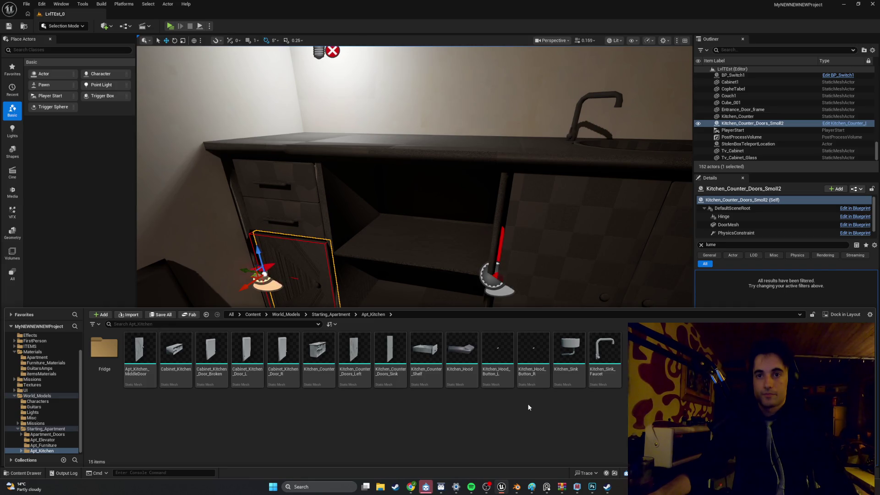
Step: Select Kitchen_Counter_Shelf, start deleting it, then cancel the Delete Assets dialog
mouse_move(427, 365)
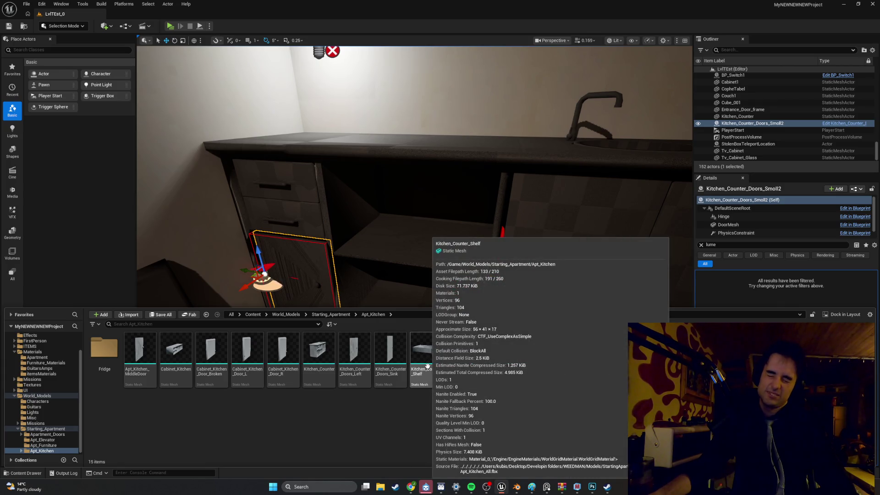
click(427, 365)
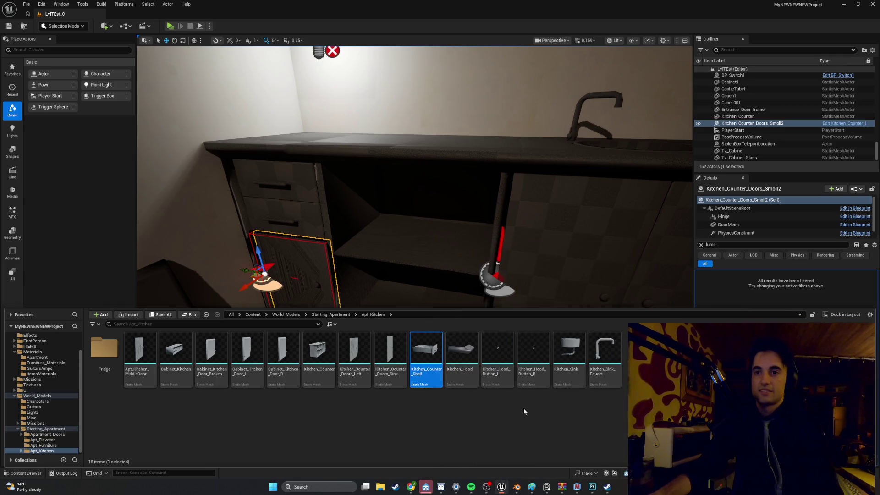
key(Delete)
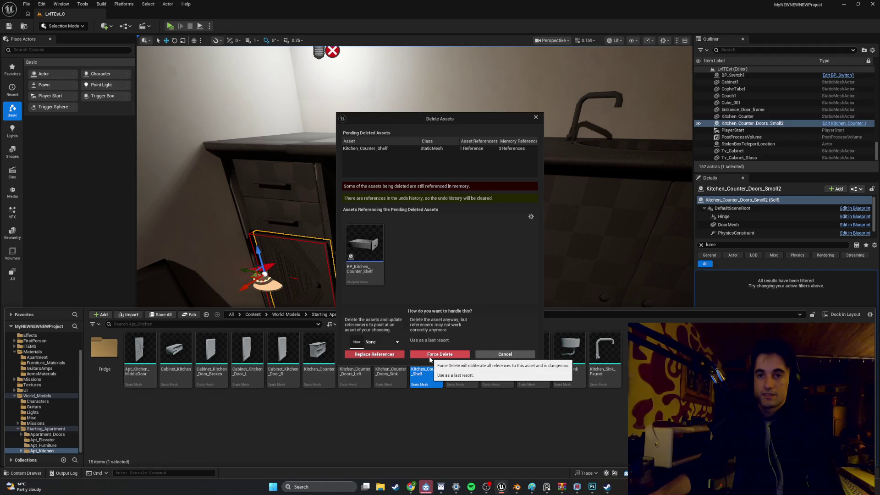
click(504, 355)
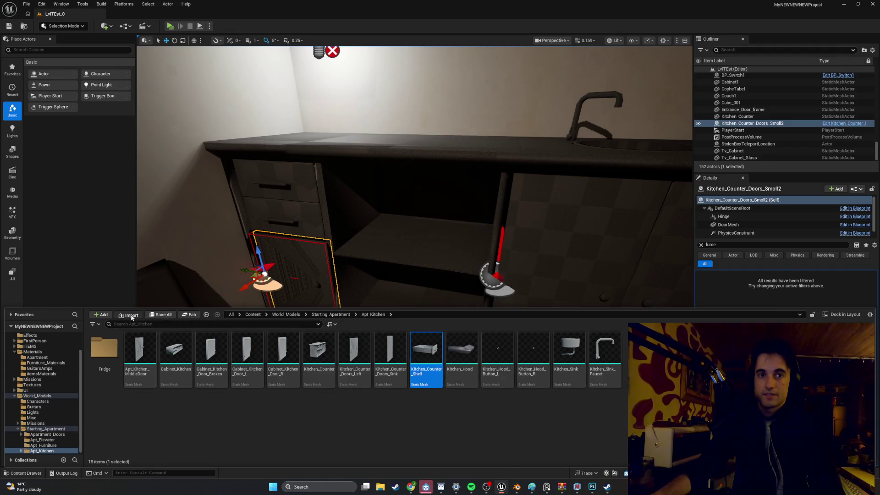
Step: Import Apt_Kitchen_Counter1.fbx from Desktop > Developin folders > WEEDMAN > Models > StartingApartment > Apt_Kitchen
click(131, 316)
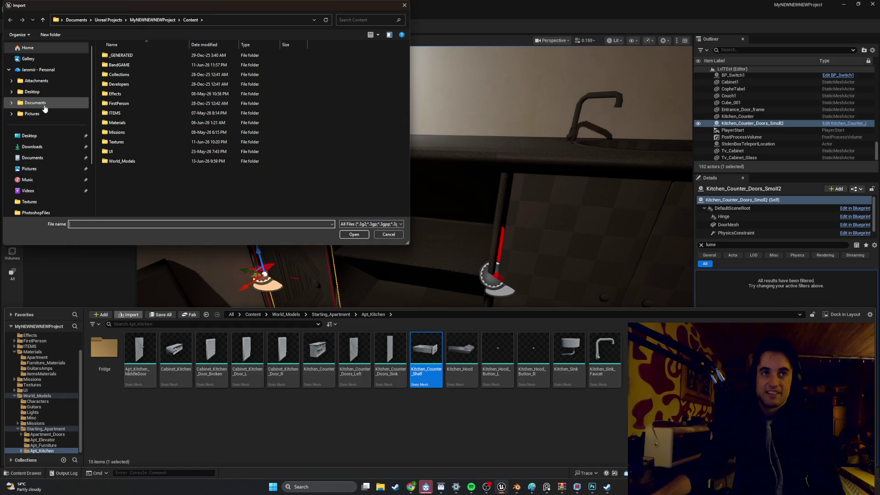
scroll(46, 134, down, 3)
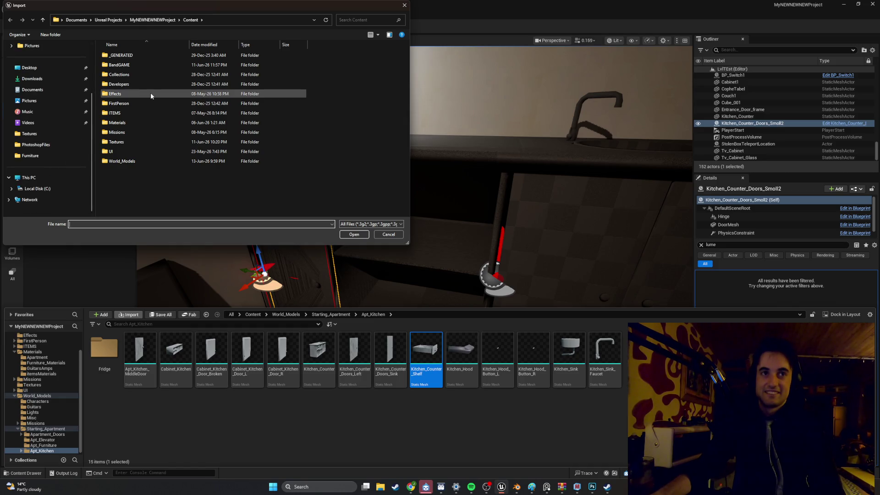
scroll(50, 138, up, 1)
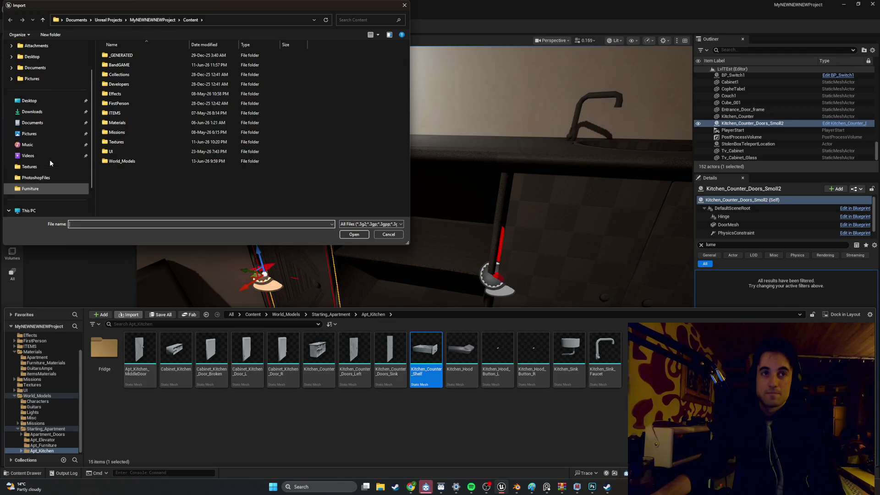
scroll(51, 137, up, 2)
click(29, 135)
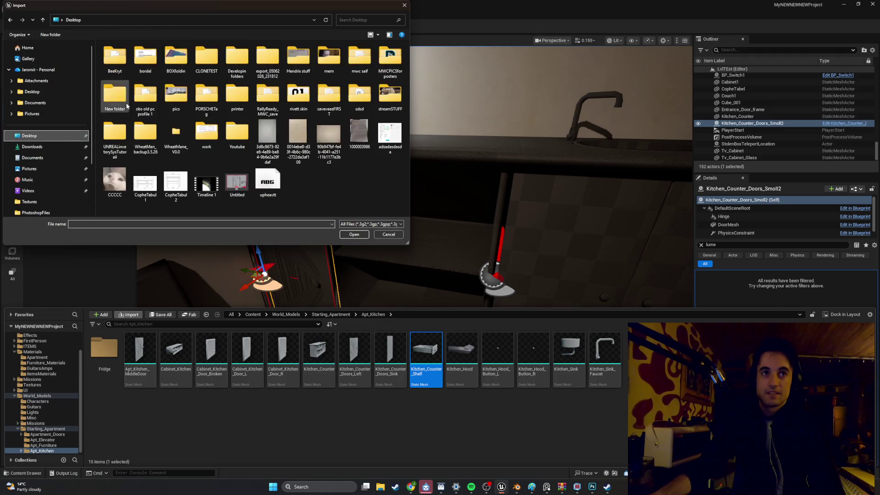
double_click(237, 64)
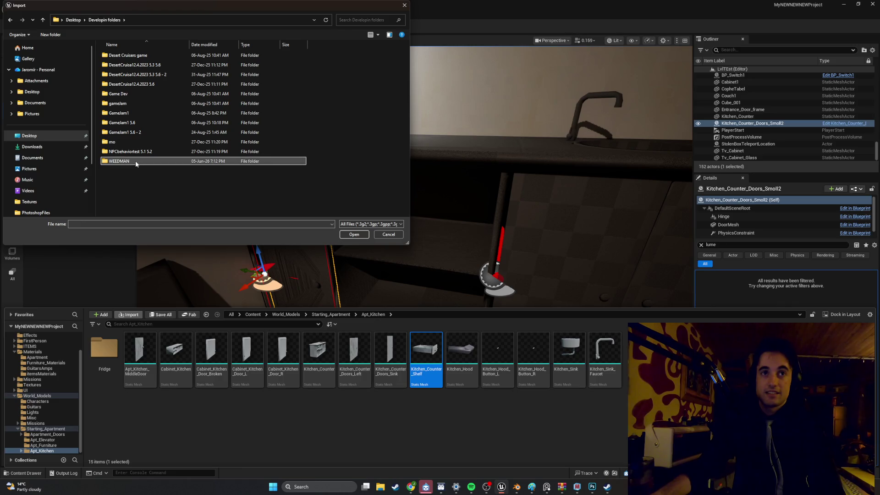
double_click(135, 163)
double_click(136, 84)
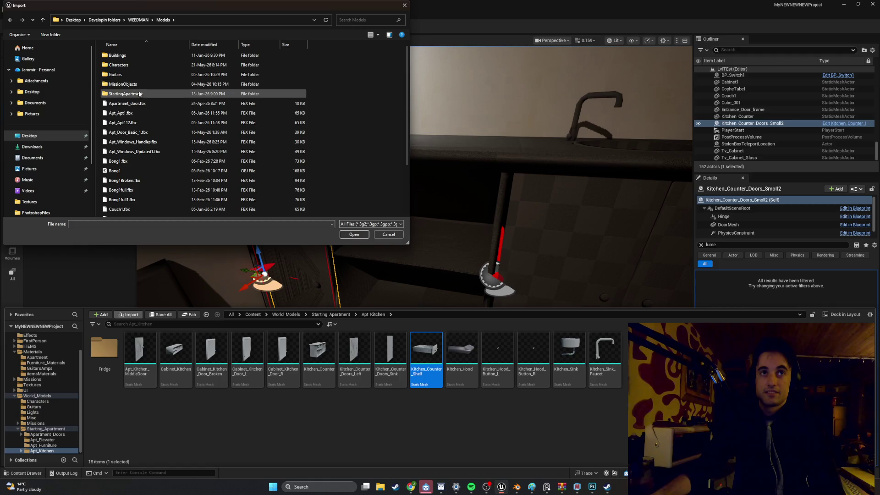
double_click(139, 93)
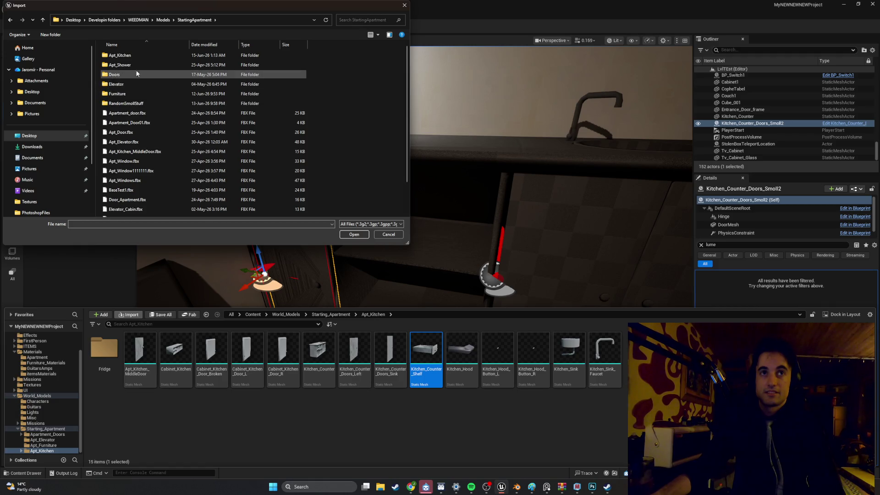
double_click(136, 55)
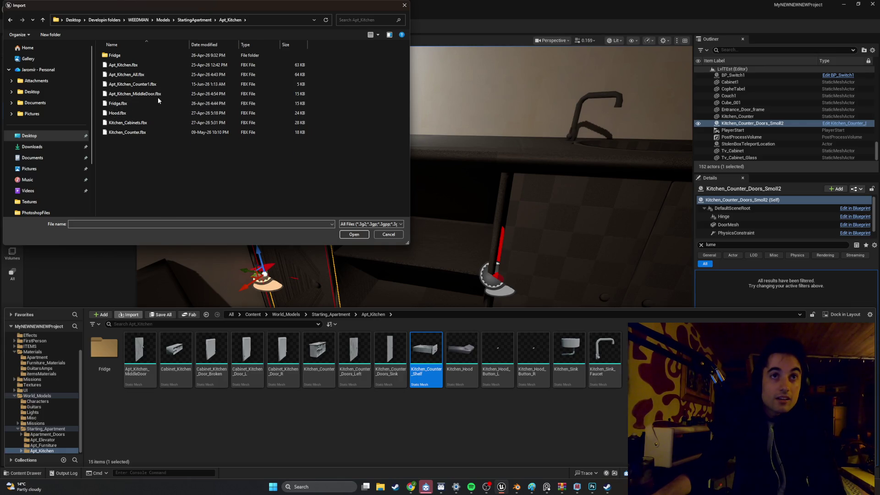
double_click(157, 83)
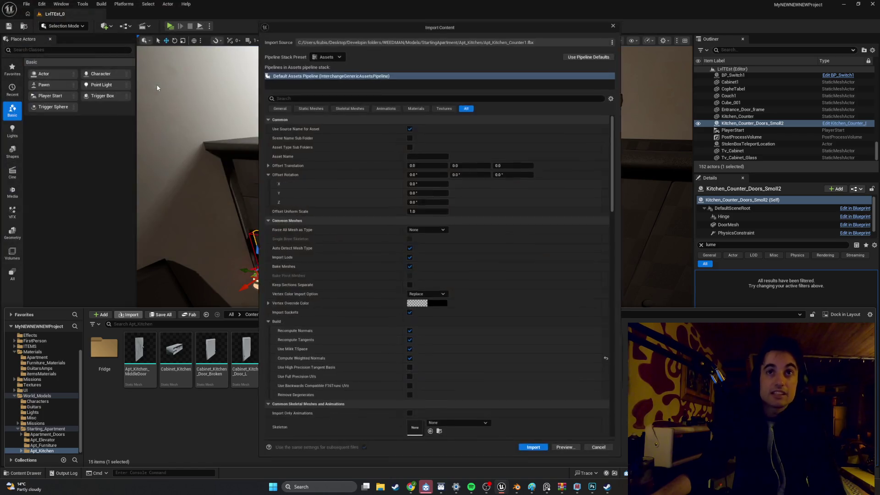
click(534, 450)
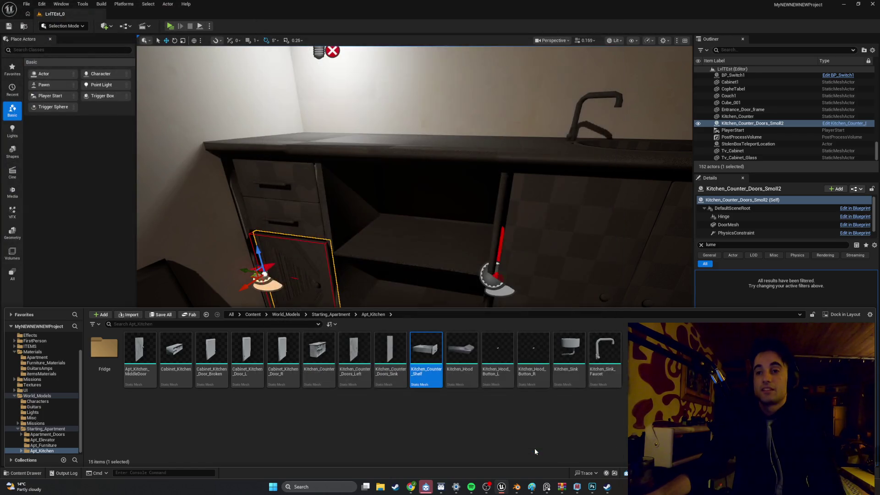
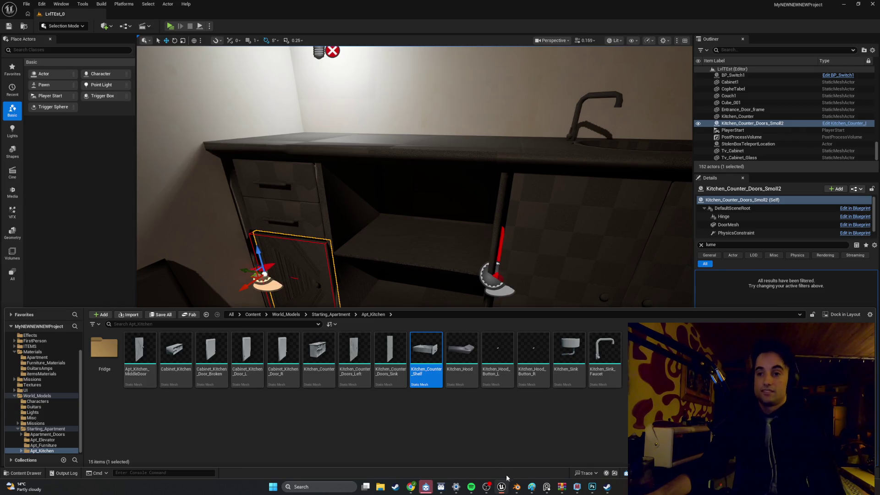
Step: Re-export the kitchen counter from Blender as FBX, overwriting Apt_Kitchen_Counter1.fbx
click(516, 487)
click(14, 12)
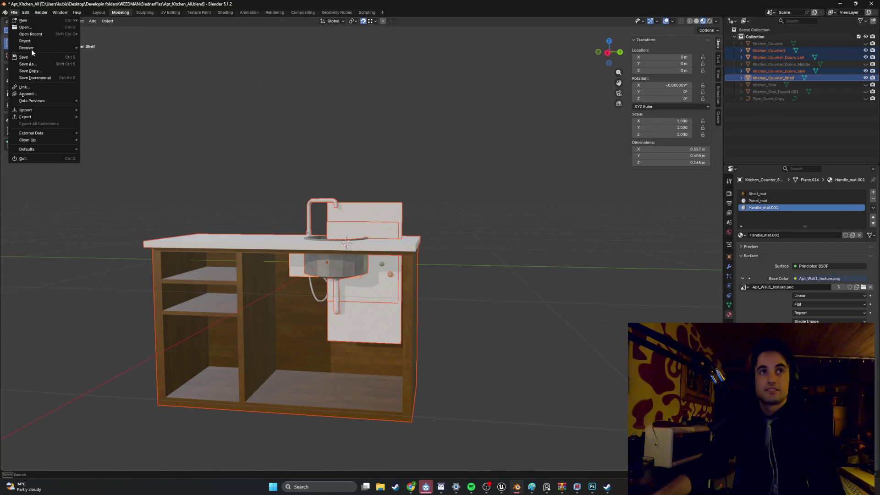
mouse_move(55, 118)
click(127, 173)
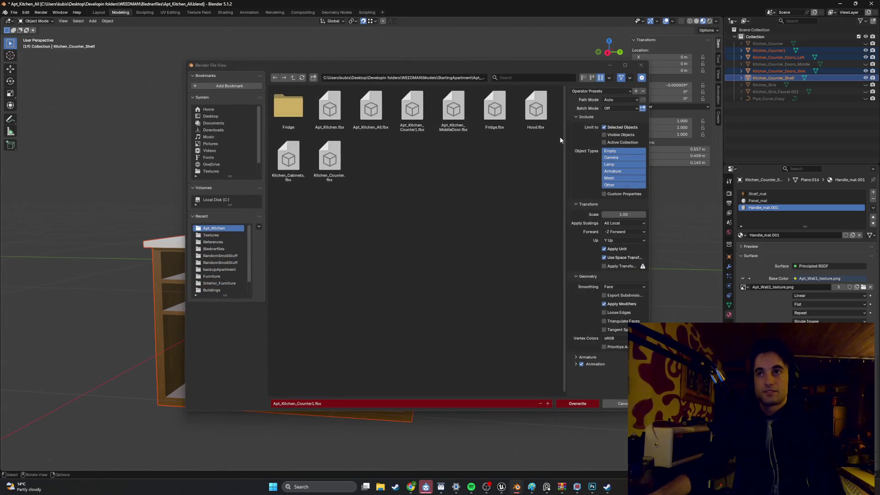
click(577, 406)
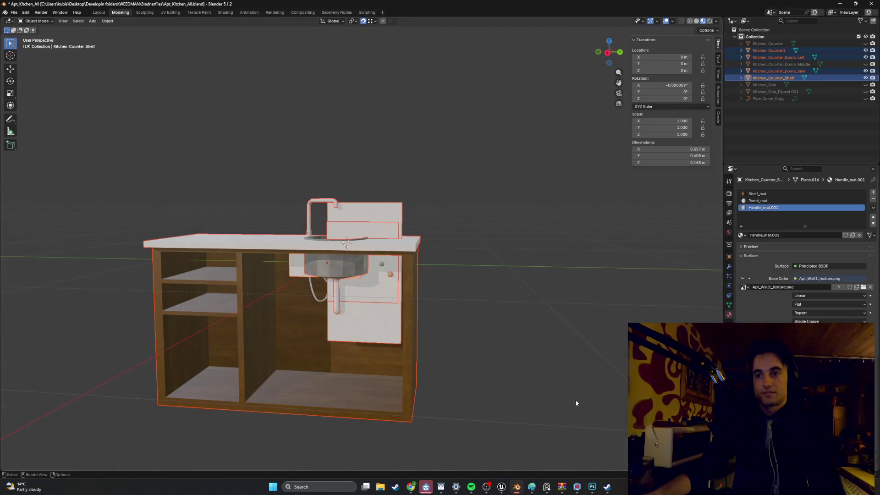
Step: Import the counter FBX into Apt_Kitchen with texture importing enabled
click(502, 487)
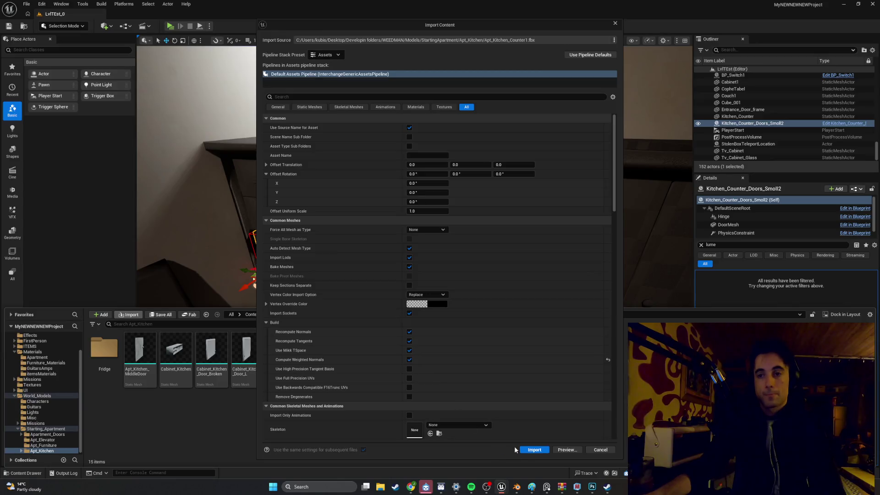
click(439, 108)
click(412, 127)
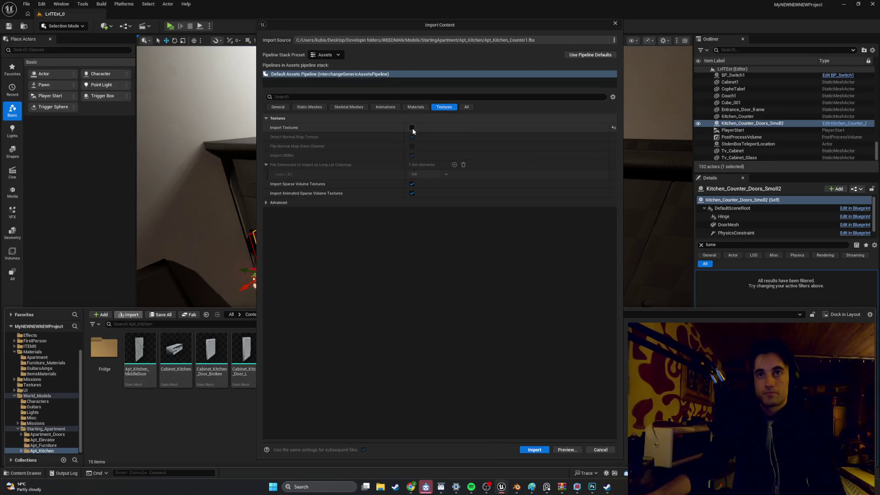
click(411, 128)
click(535, 449)
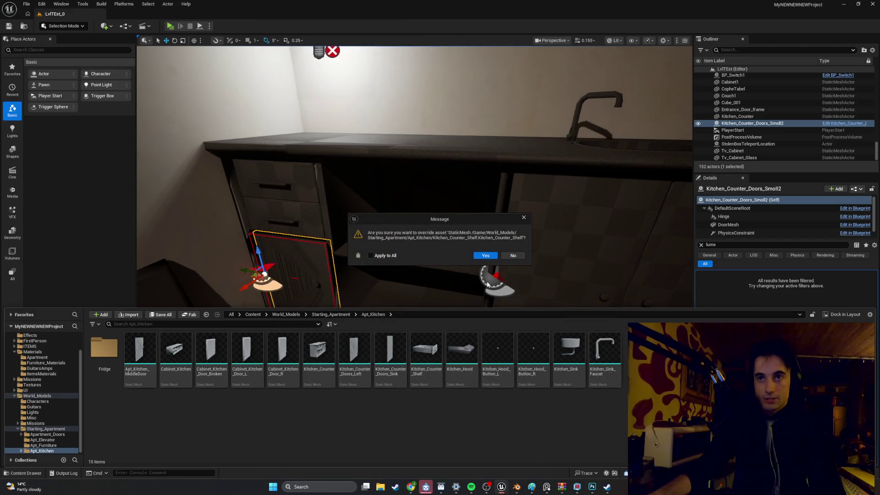
Step: Confirm replacing the Kitchen_Counter_Shelf, Kitchen_Counter_Doors_Left and Kitchen_Counter_Doors_Sink meshes
click(484, 256)
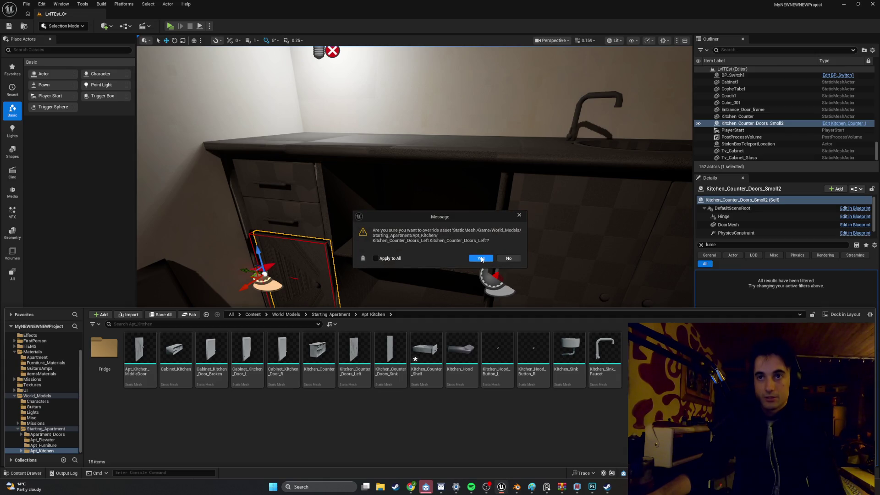
click(481, 258)
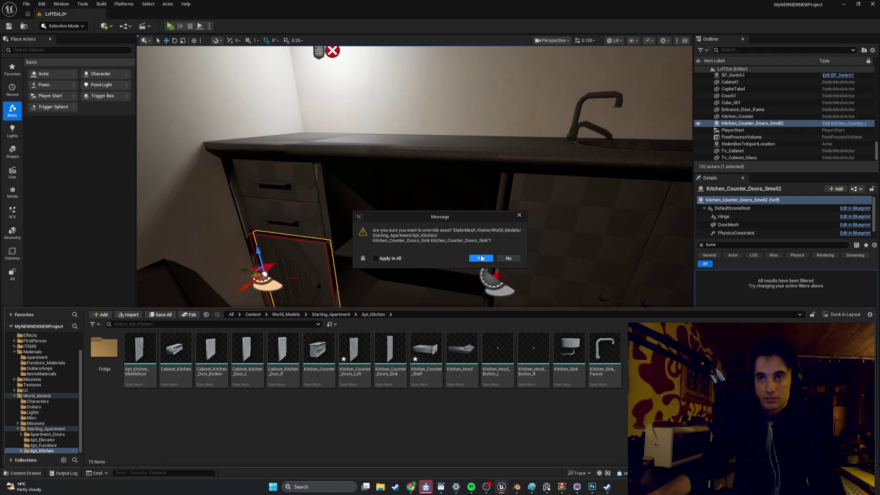
click(481, 258)
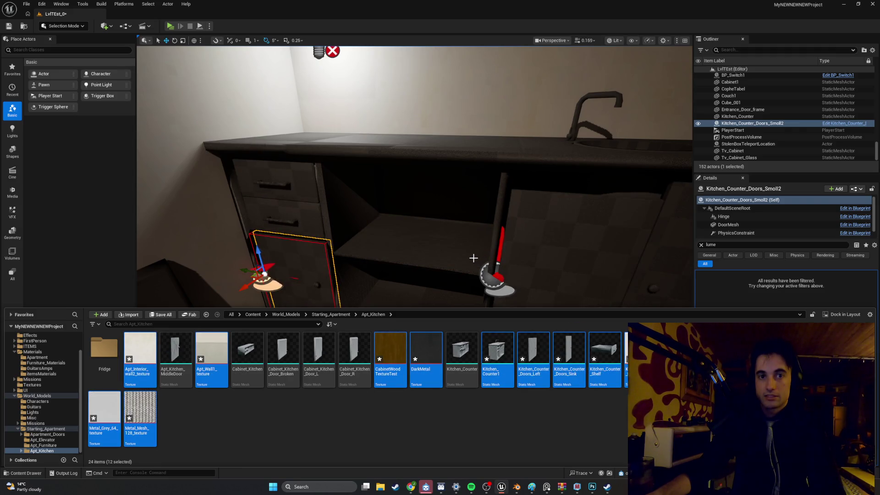
Step: Select the sink cabinet door and lift it slightly upward
click(511, 255)
mouse_move(513, 261)
mouse_down()
mouse_move(513, 206)
mouse_move(513, 280)
mouse_move(516, 267)
mouse_up()
click(411, 260)
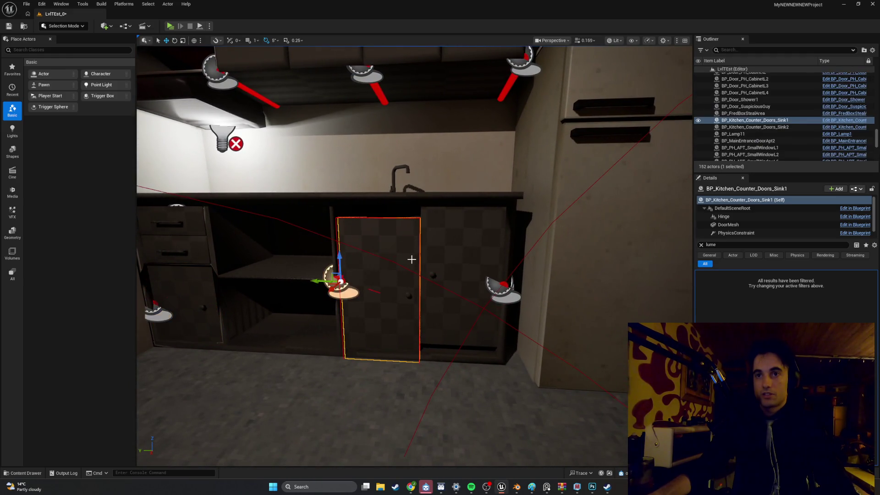
drag(409, 265, 402, 267)
mouse_move(349, 258)
mouse_down()
mouse_move(350, 220)
mouse_move(625, 78)
mouse_up()
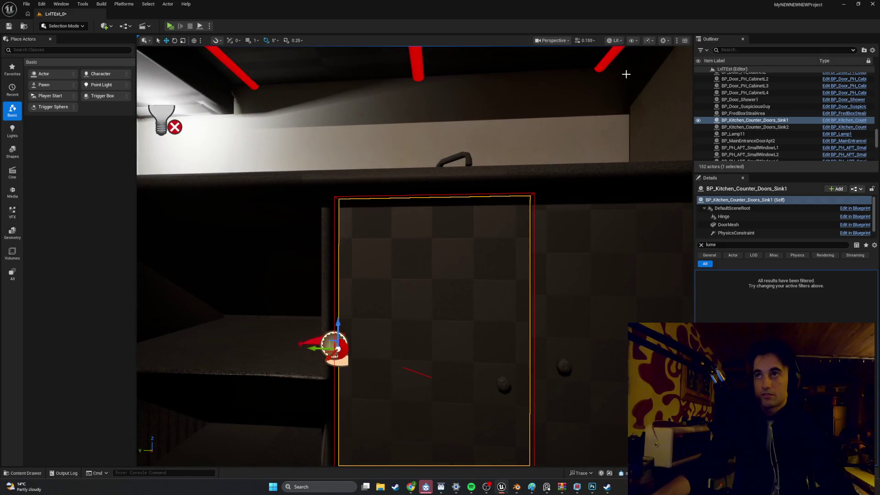
Step: Switch the viewport to Unlit and fly closer to the sink cabinet door
click(615, 40)
click(619, 80)
drag(413, 229, 413, 206)
drag(506, 213, 507, 211)
Step: Place a test Kitchen_Counter and delete it, then drag the Kitchen_Counter mesh into the kitchen
key(ctrl+space)
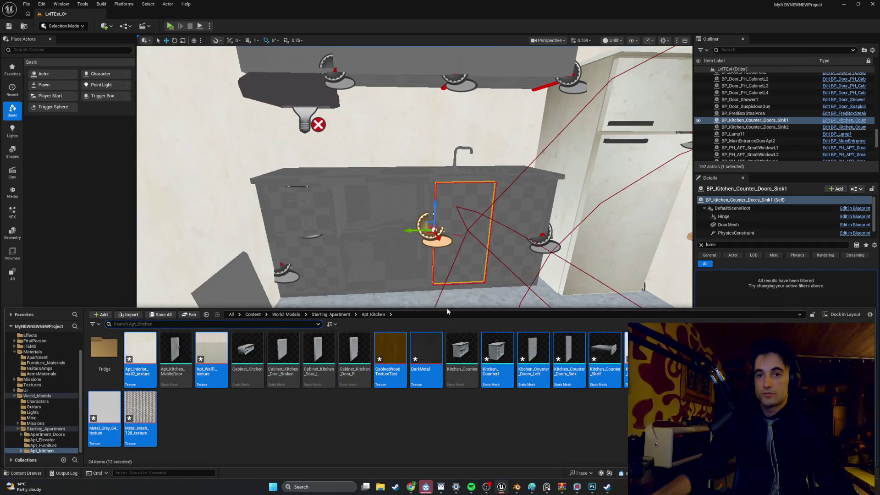
mouse_move(466, 359)
mouse_down()
mouse_move(470, 244)
mouse_move(425, 252)
mouse_up()
key(Delete)
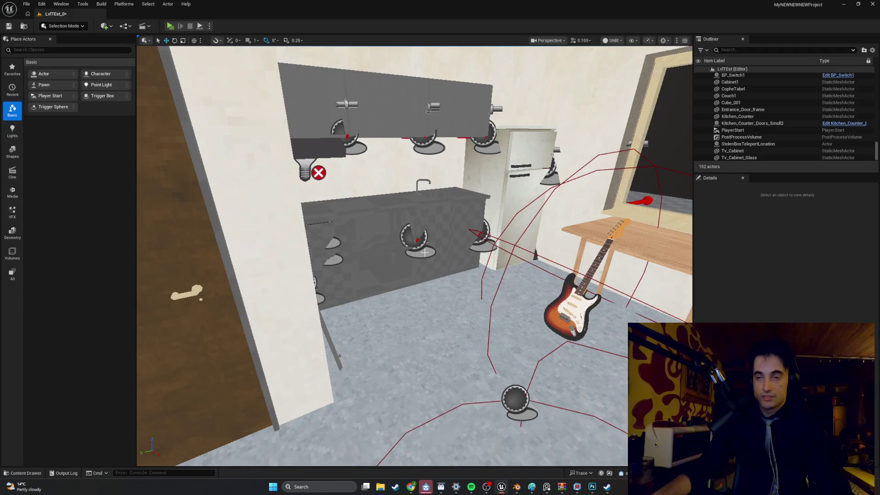
key(ctrl+space)
mouse_move(462, 351)
mouse_down()
mouse_move(477, 360)
mouse_move(436, 257)
mouse_move(450, 202)
mouse_up()
Step: Select and frame the new Kitchen_Counter1, then orbit around it and the original Kitchen_Counter
click(451, 202)
key(f)
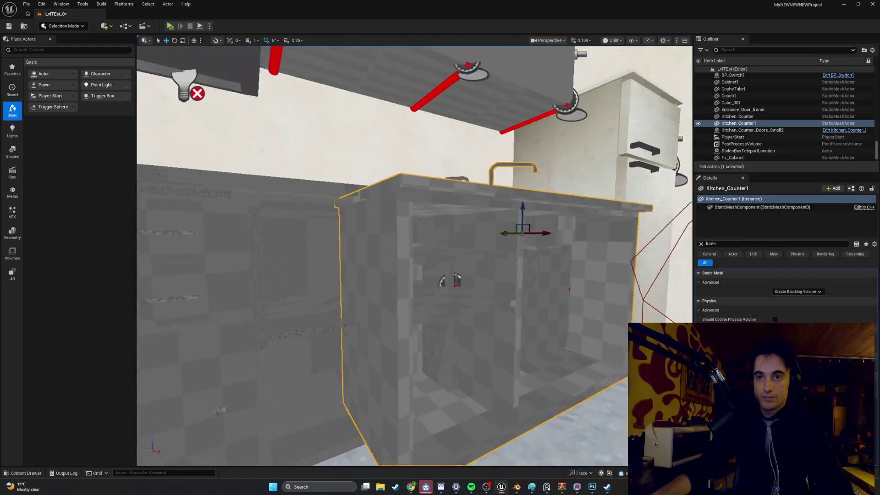
mouse_move(457, 245)
mouse_down()
mouse_move(478, 263)
mouse_move(262, 274)
mouse_up()
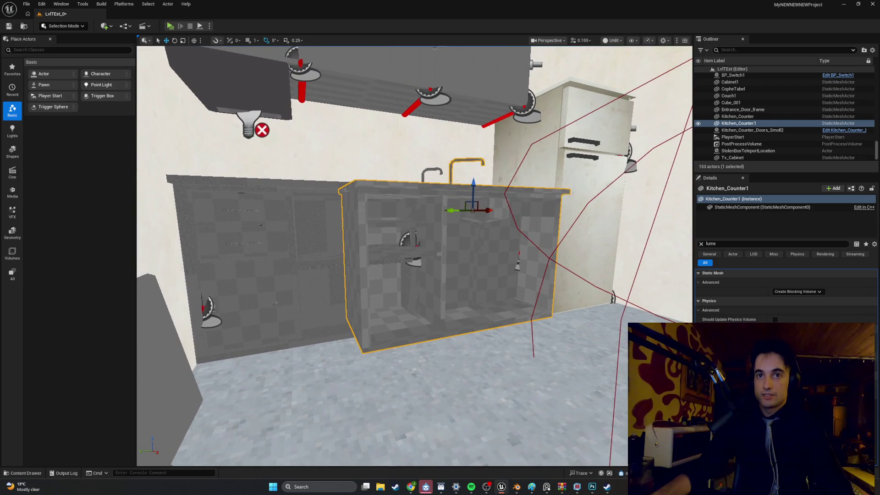
click(314, 262)
drag(322, 258, 282, 264)
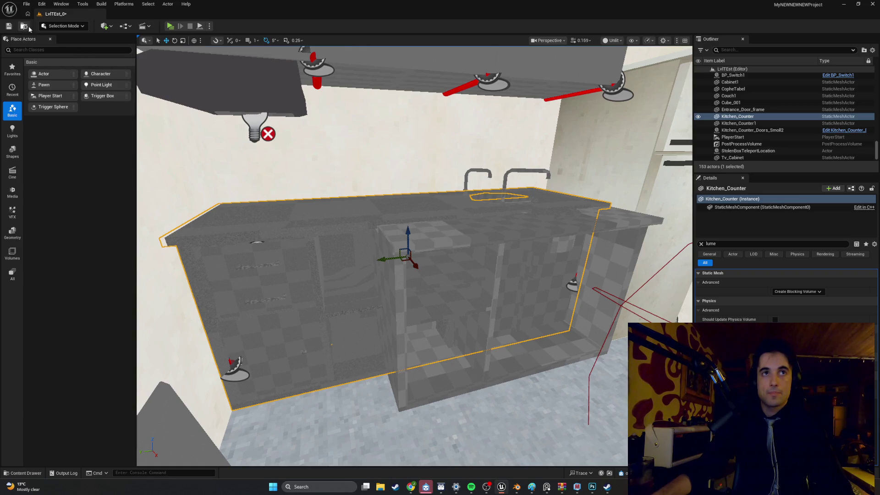
click(472, 487)
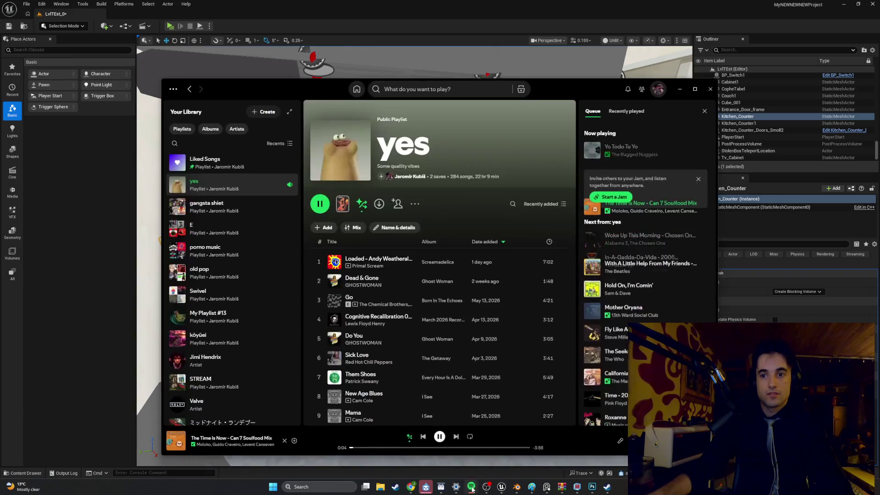
Step: Skip tracks in the yes playlist until 'All Right Now' by Free plays, then minimize Spotify
click(455, 437)
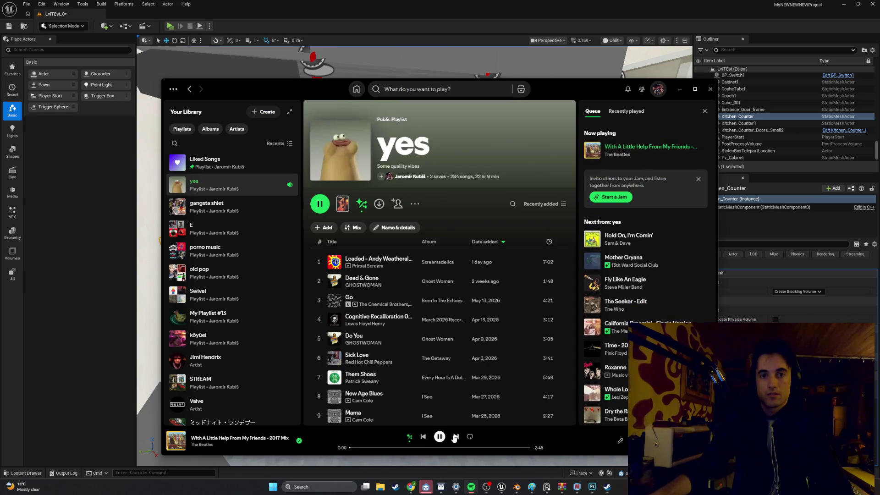
click(455, 436)
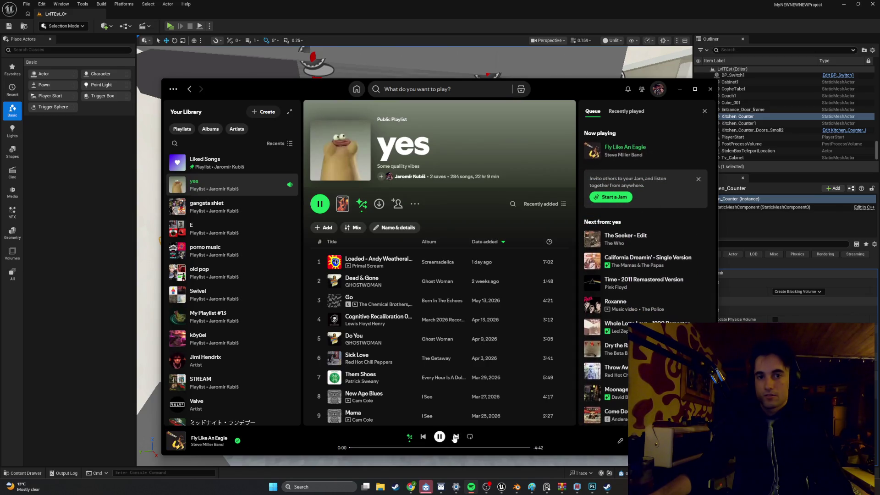
click(455, 437)
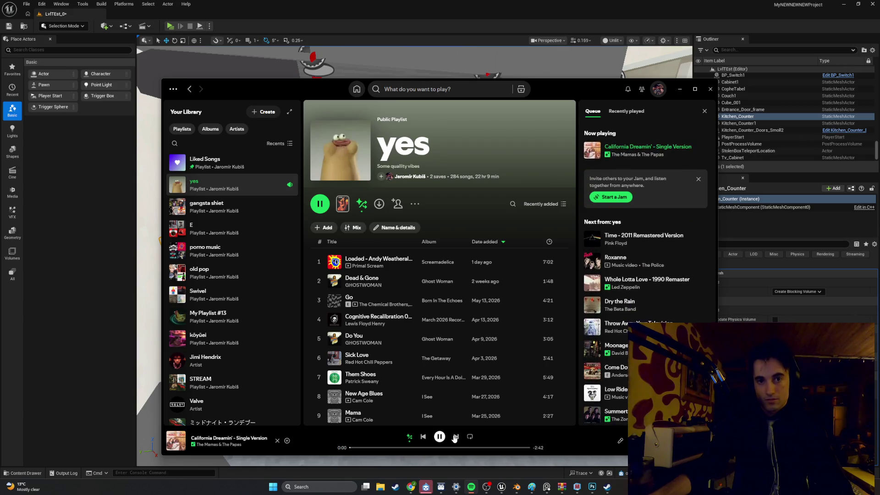
click(455, 437)
click(455, 437)
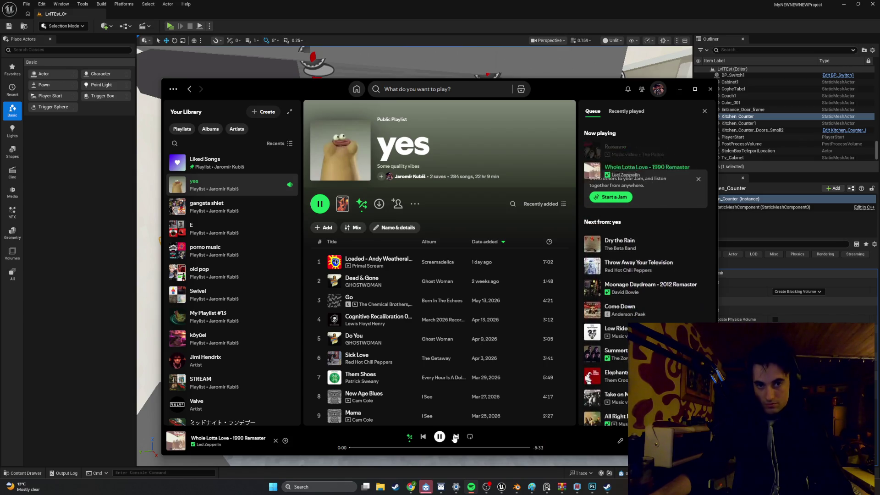
click(455, 437)
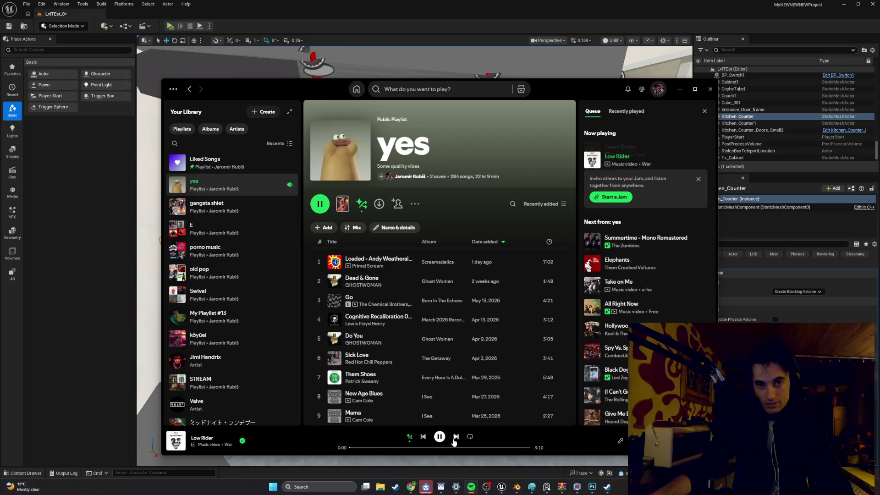
click(456, 437)
click(456, 437)
click(455, 437)
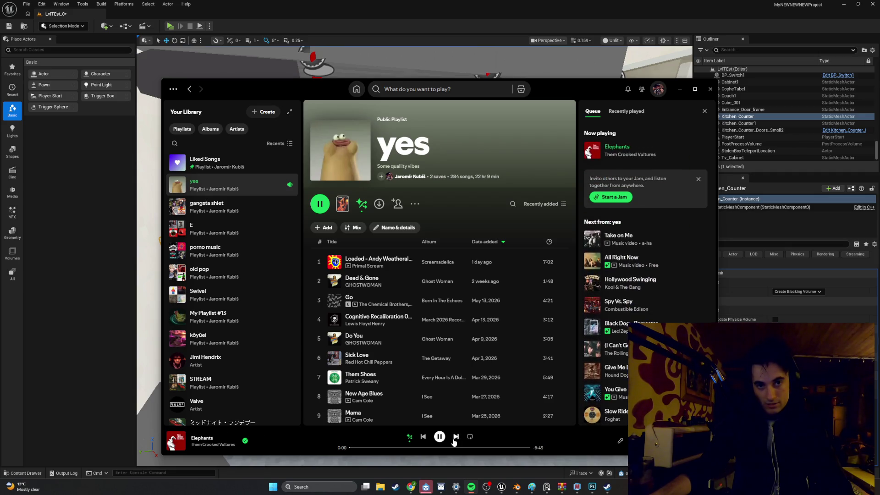
click(455, 438)
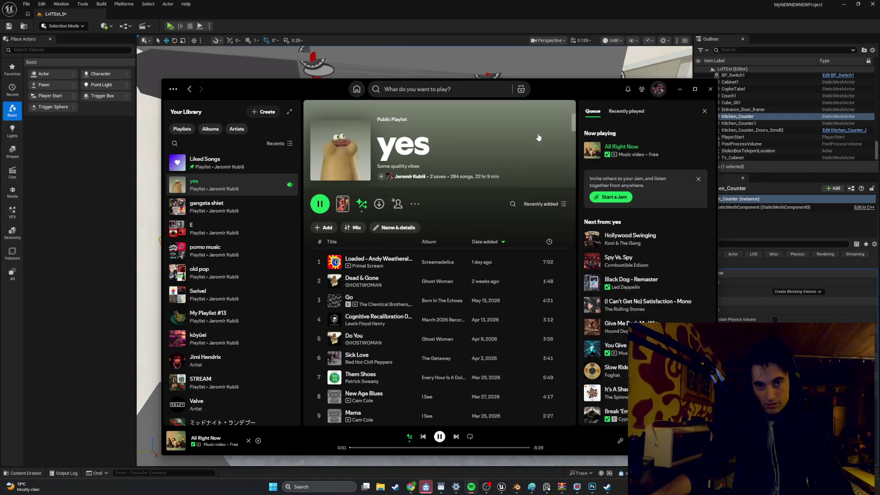
click(682, 97)
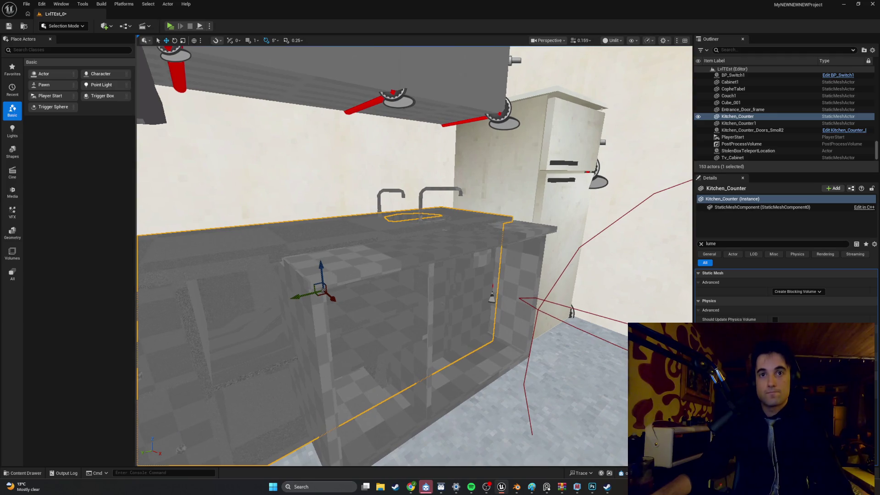
Step: Copy the old Kitchen_Counter's scale and paste it onto Kitchen_Counter1
click(701, 244)
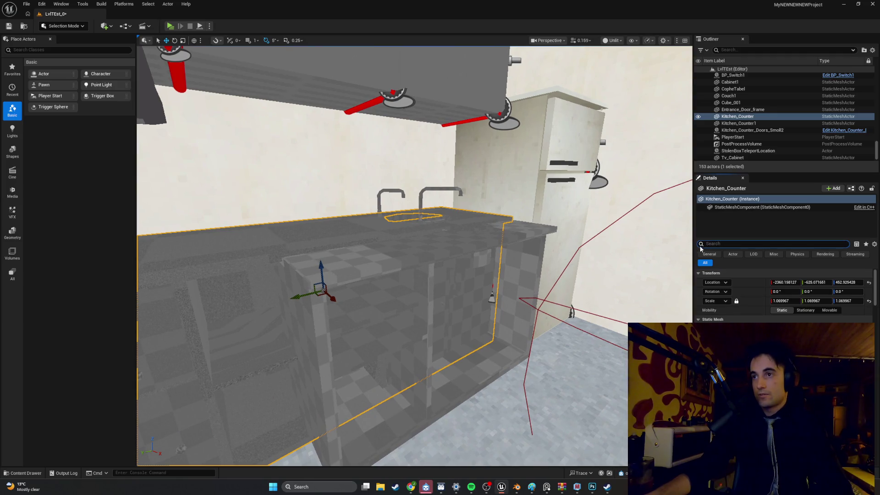
right_click(761, 303)
click(772, 321)
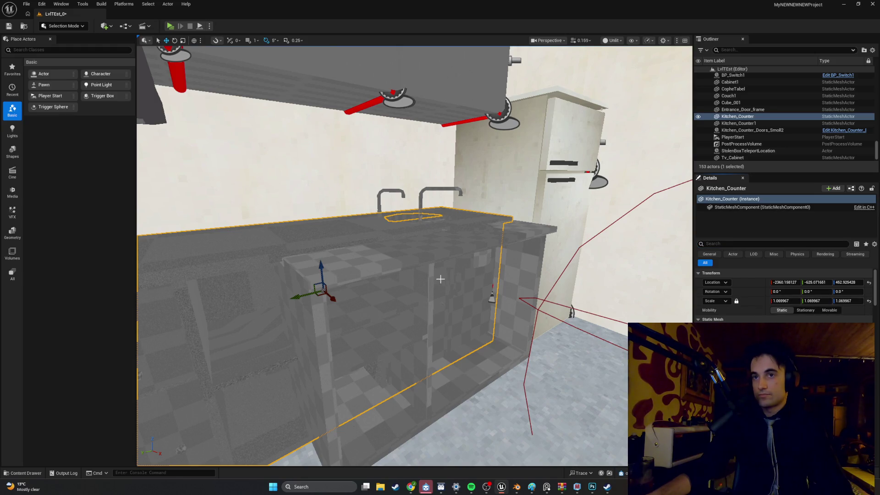
click(423, 277)
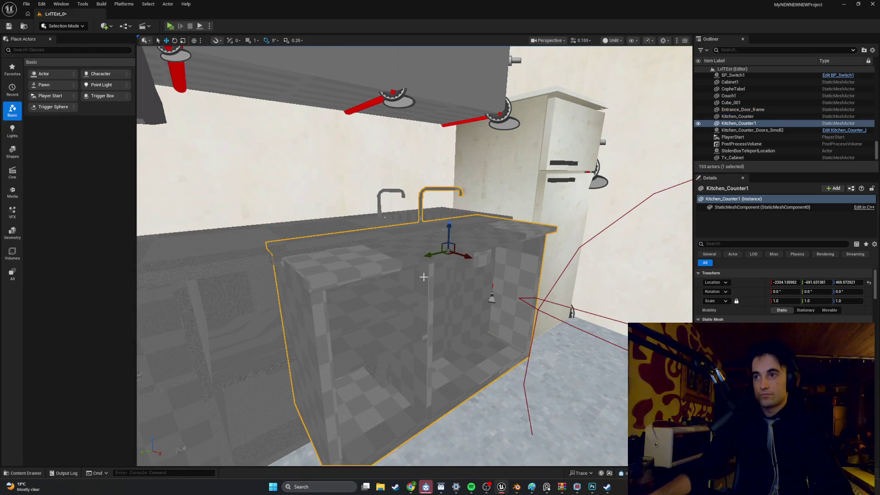
right_click(754, 305)
click(775, 327)
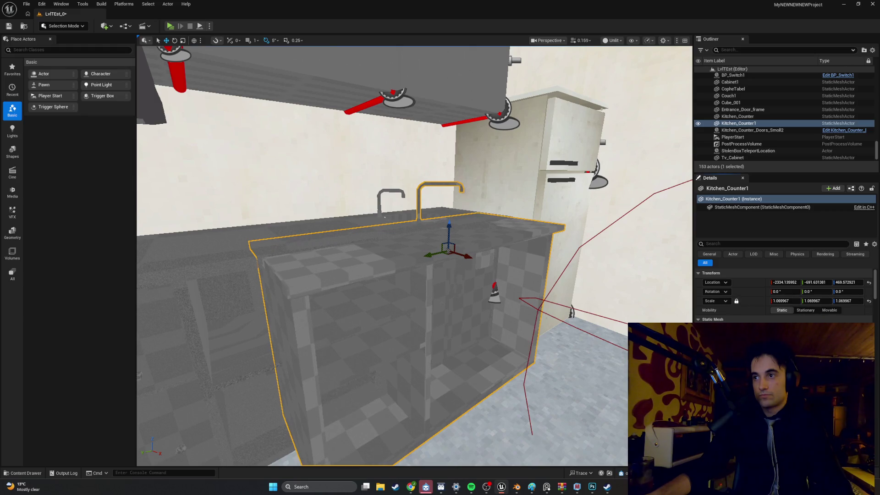
Step: Delete the old Kitchen_Counter, Kitchen_Sink_Faucet and Kitchen_Sink actors from the level
mouse_move(413, 257)
mouse_down()
mouse_move(431, 248)
mouse_move(440, 275)
mouse_move(413, 280)
mouse_move(417, 257)
mouse_move(427, 257)
mouse_move(427, 216)
mouse_move(424, 257)
mouse_move(418, 267)
mouse_move(410, 243)
mouse_move(395, 277)
mouse_up()
click(418, 268)
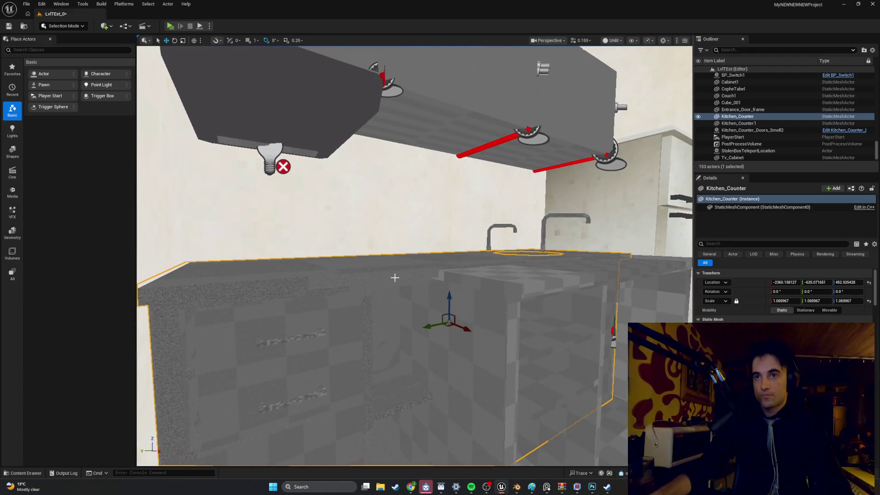
key(Delete)
click(498, 225)
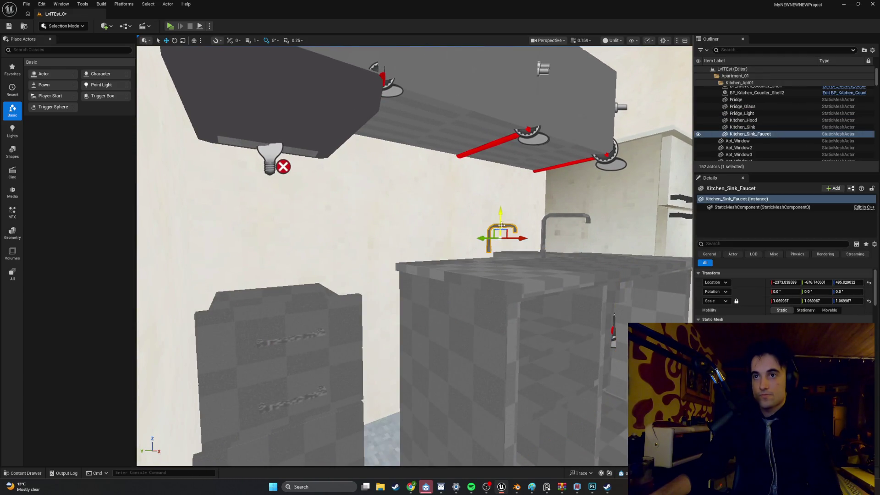
key(Delete)
drag(498, 226, 486, 216)
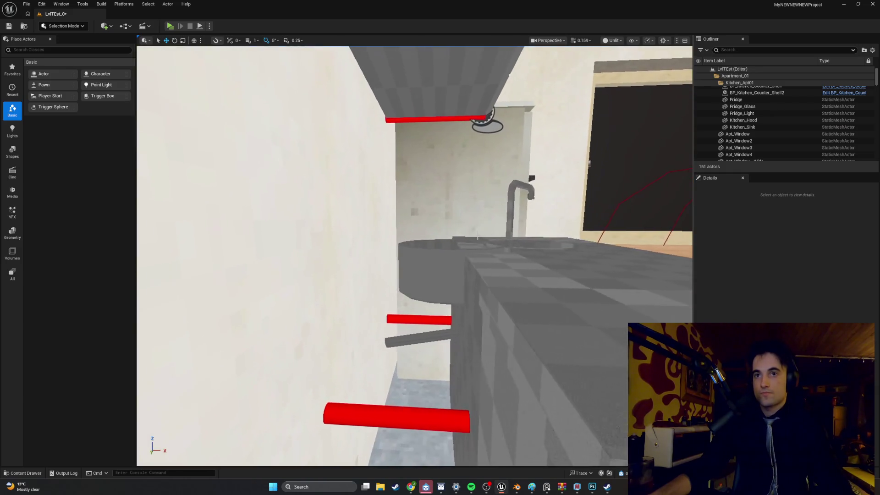
click(438, 280)
key(Delete)
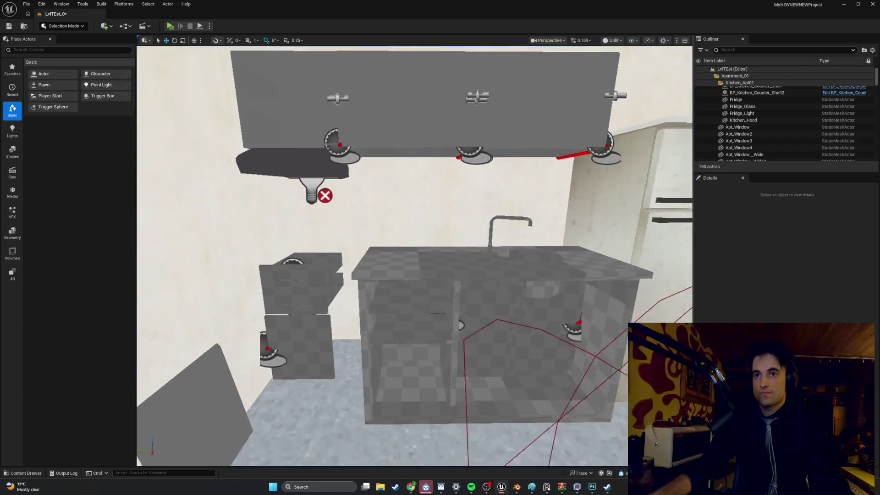
drag(415, 256, 461, 252)
click(612, 40)
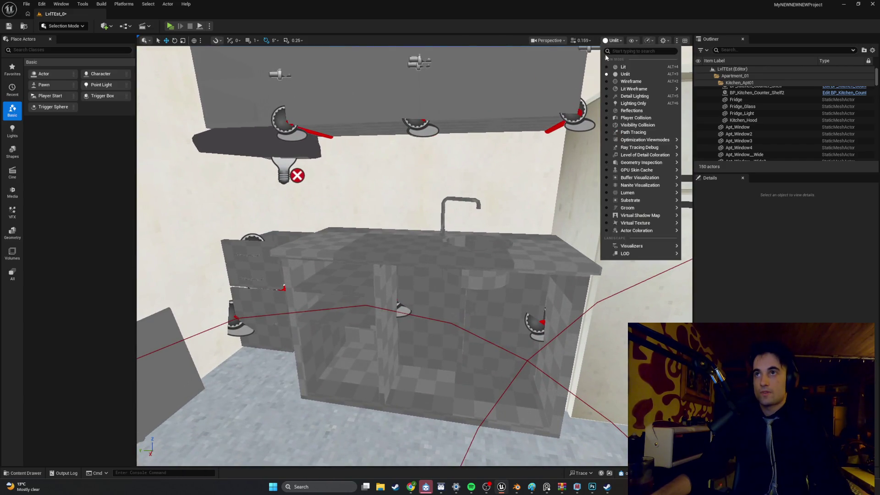
Step: Switch the viewport to Lit, frame Kitchen_Counter1 and select its drawer shelf
click(608, 67)
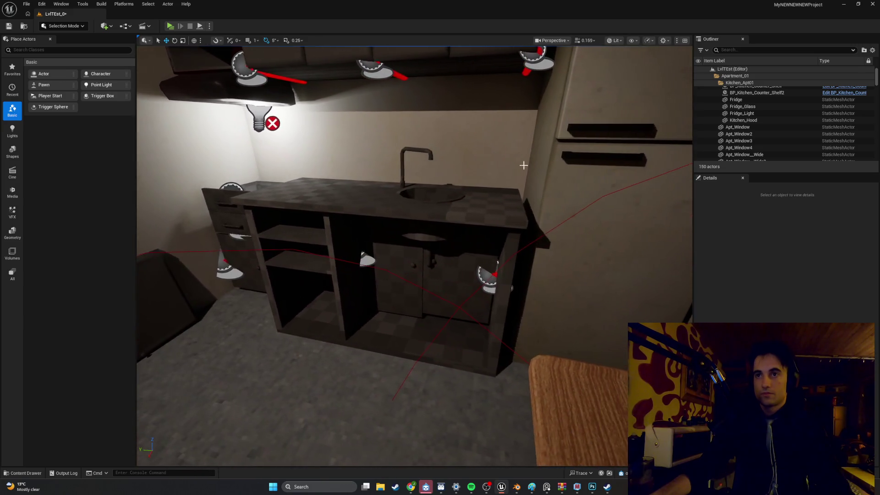
click(474, 204)
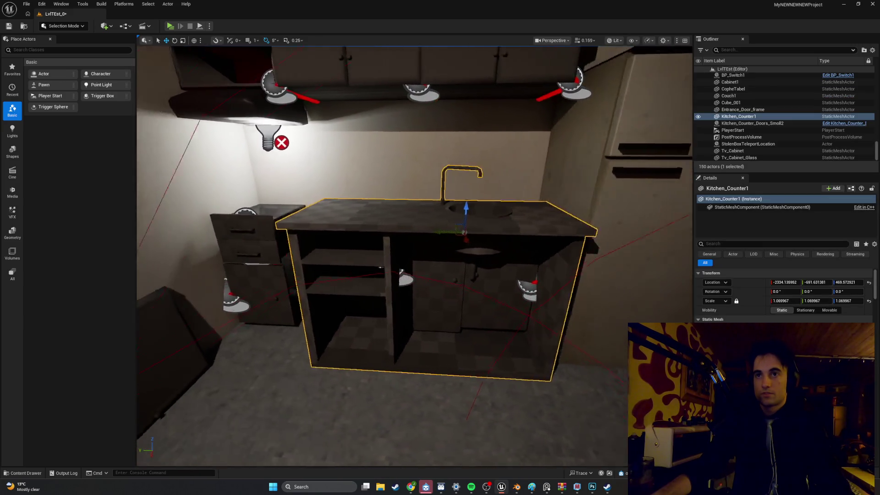
key(f)
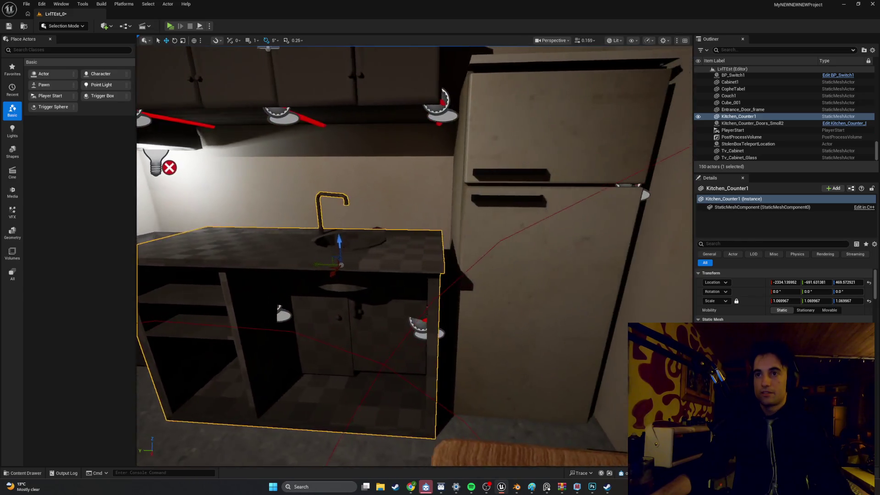
mouse_move(415, 256)
mouse_down()
mouse_move(568, 244)
mouse_move(427, 227)
mouse_move(438, 215)
mouse_move(541, 218)
mouse_move(571, 252)
mouse_move(480, 246)
mouse_move(460, 255)
mouse_move(460, 234)
mouse_up()
click(422, 223)
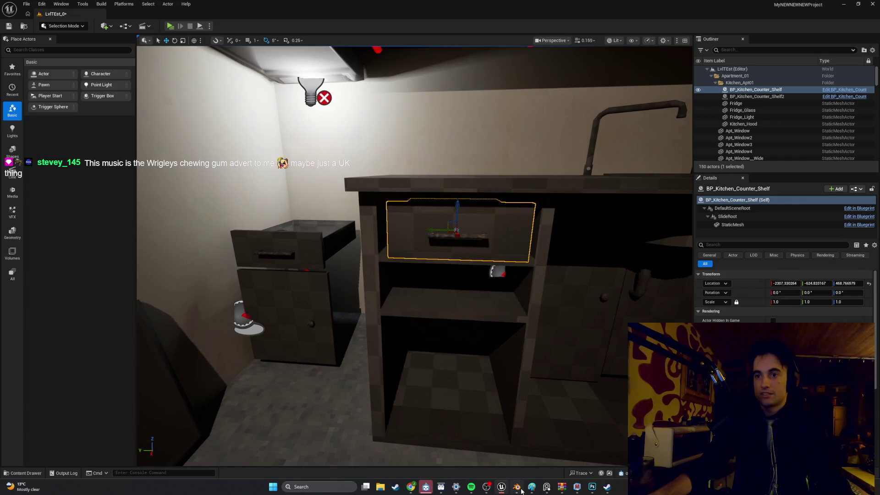
click(518, 488)
right_click(399, 281)
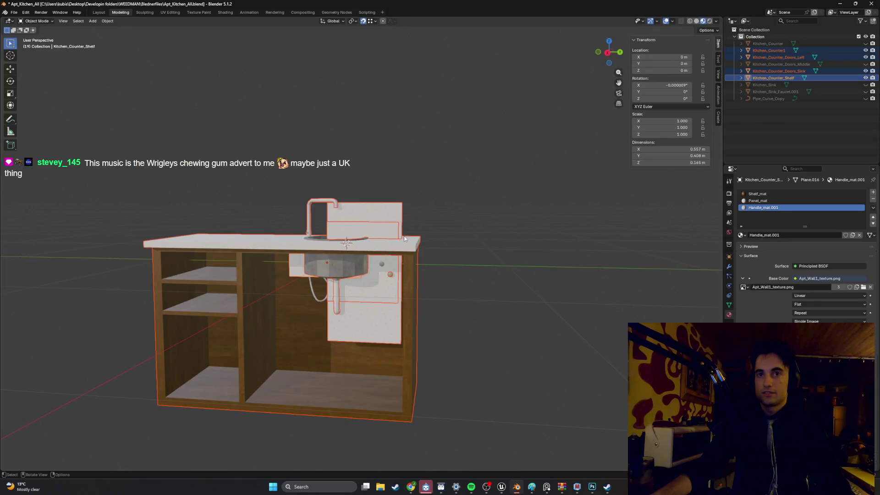
Step: Slide the shelf object along Y into the counter's left compartment
key(KP_Decimal)
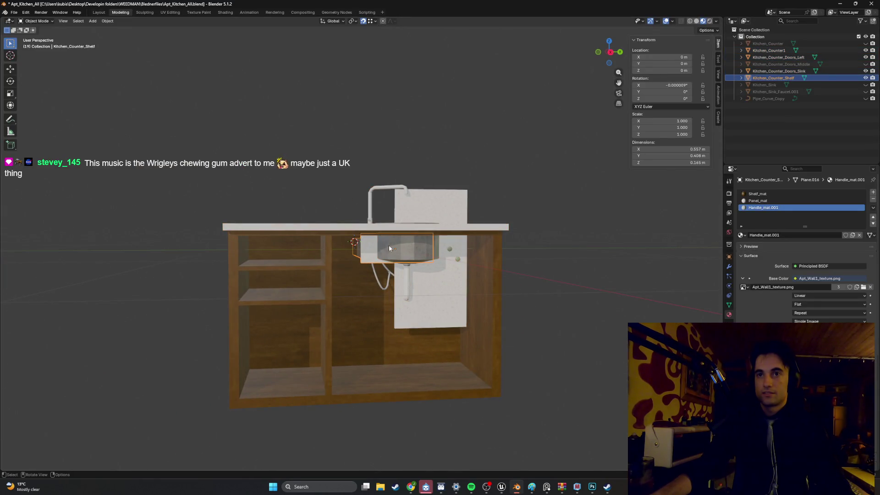
key(g)
key(y)
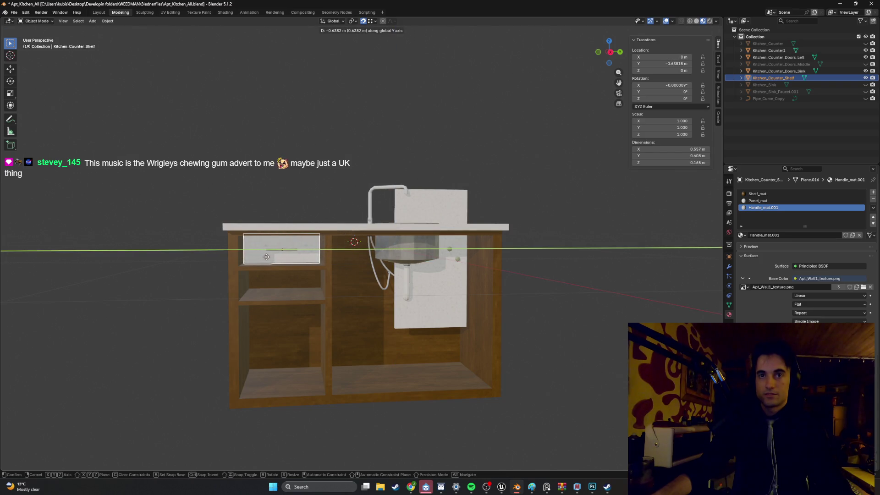
click(266, 257)
drag(294, 253, 295, 255)
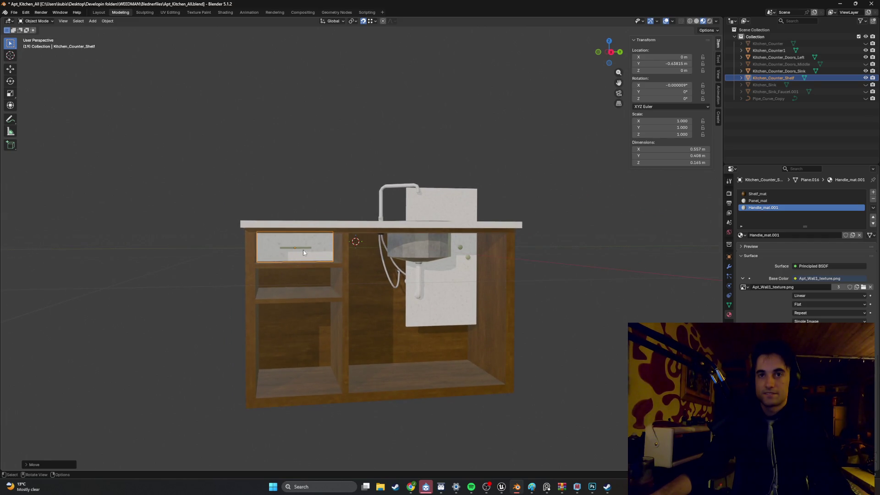
scroll(303, 251, up, 5)
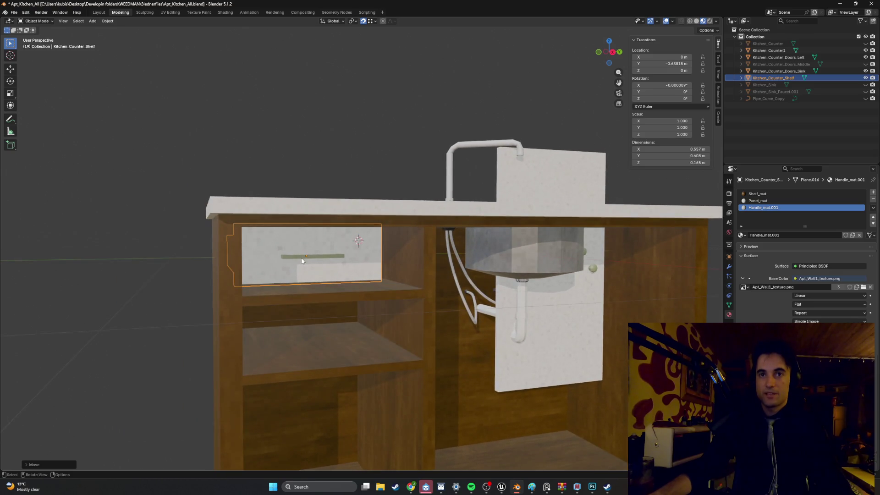
scroll(302, 261, down, 5)
mouse_move(302, 261)
mouse_down()
mouse_move(516, 296)
mouse_move(490, 269)
mouse_move(331, 255)
mouse_move(378, 284)
mouse_up()
Step: Enter Edit Mode on the shelf and switch to wireframe shading to frame the drawer front
key(Tab)
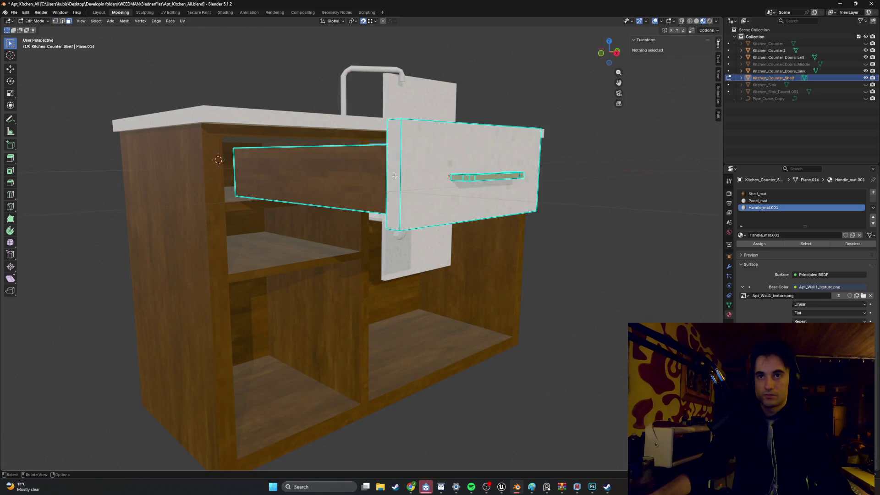
click(394, 176)
drag(395, 176, 371, 215)
key(z)
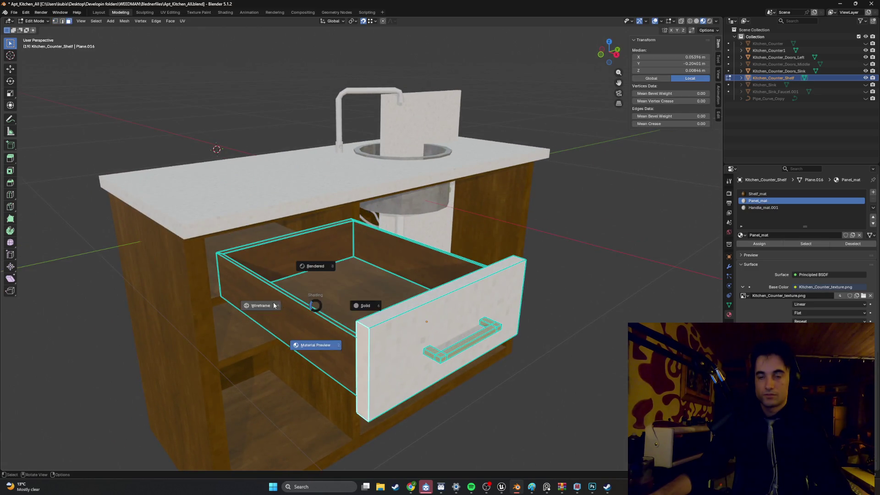
click(256, 305)
drag(276, 303, 290, 264)
mouse_move(246, 233)
mouse_down()
mouse_move(338, 229)
mouse_move(367, 241)
mouse_move(380, 234)
mouse_move(313, 230)
mouse_move(367, 222)
mouse_move(472, 184)
mouse_move(314, 221)
mouse_up()
scroll(242, 173, up, 3)
mouse_move(243, 173)
mouse_down()
mouse_move(302, 249)
mouse_move(244, 184)
mouse_move(368, 265)
mouse_up()
scroll(273, 204, up, 4)
Step: Box-select the handle's left end face and view it from the right orthographic side
mouse_move(375, 306)
mouse_down()
mouse_move(280, 202)
mouse_move(351, 254)
mouse_move(349, 330)
mouse_up()
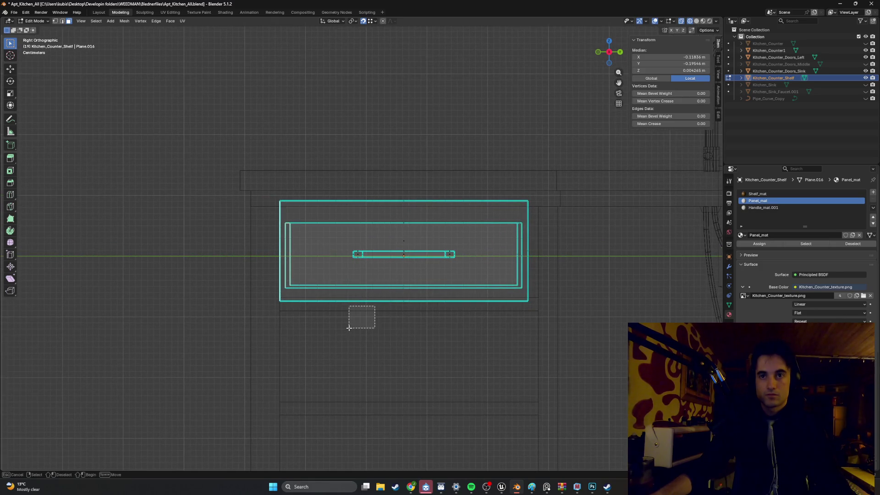
shift+click(358, 254)
key(g)
key(y)
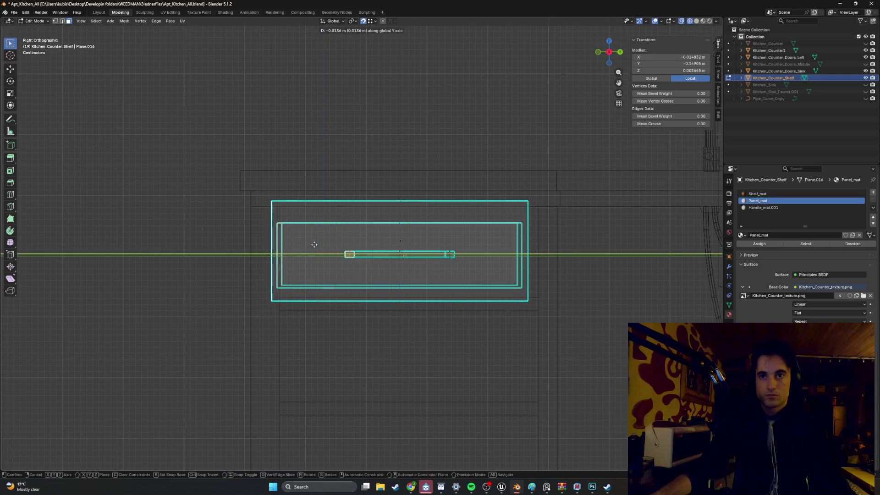
key(Escape)
drag(313, 243, 370, 272)
scroll(315, 248, down, 5)
scroll(370, 272, up, 3)
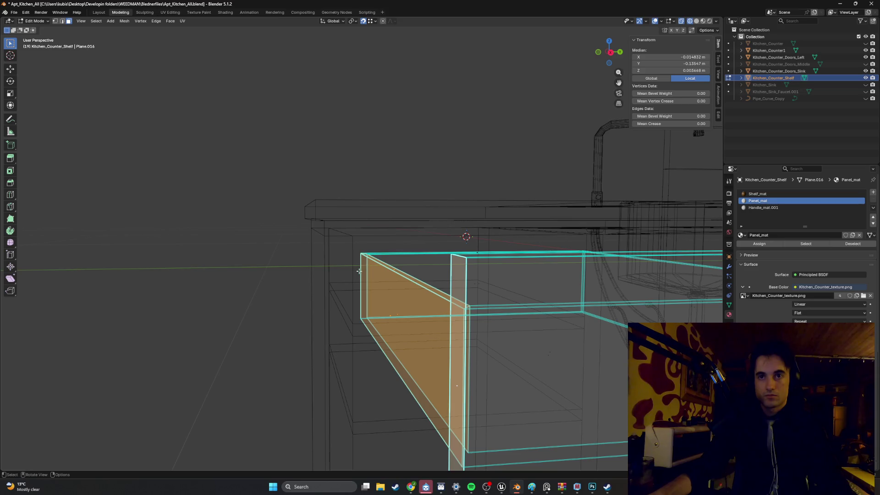
key(KP_3)
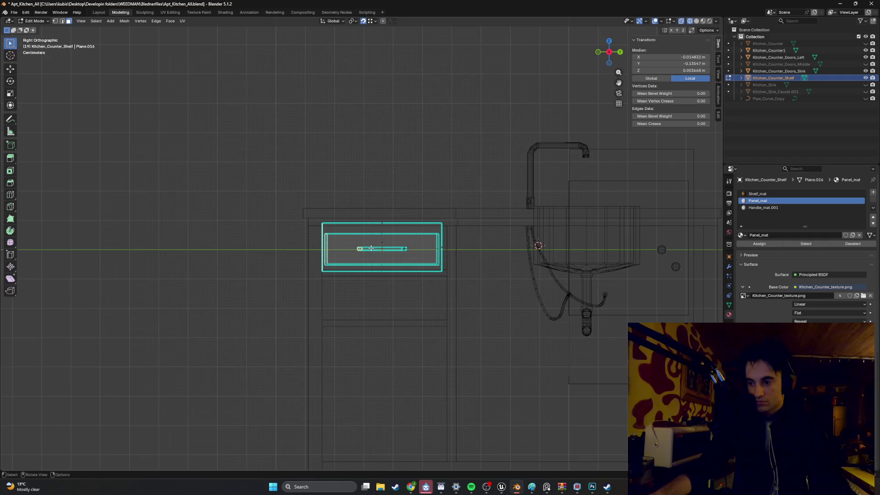
scroll(372, 239, up, 7)
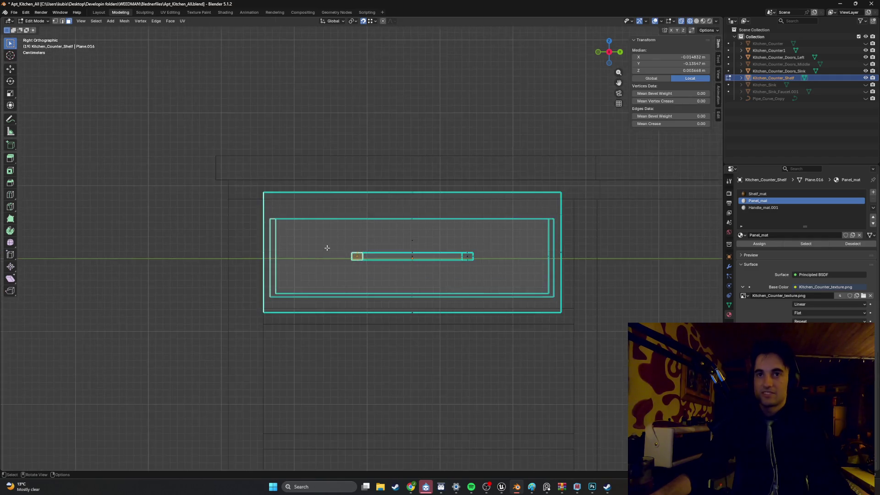
Step: Slide the handle's left end face along Y in Material Preview, then return to wireframe
key(shift+s)
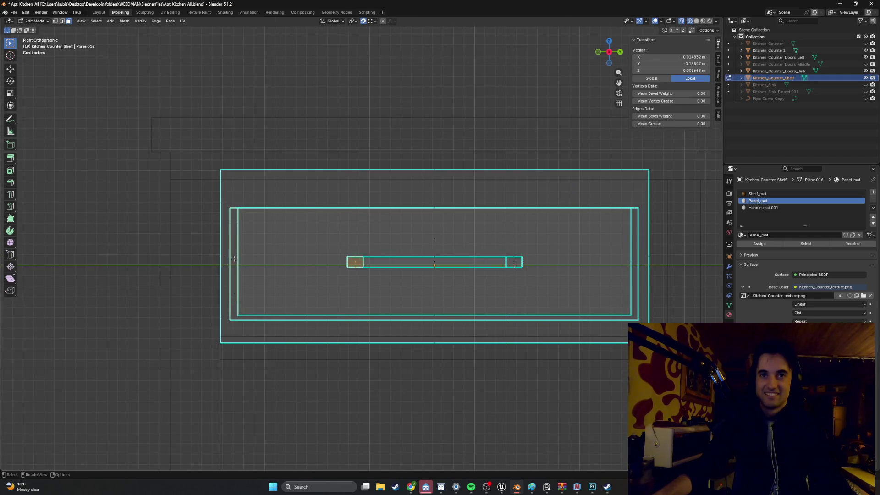
key(z)
click(293, 260)
key(z)
click(272, 312)
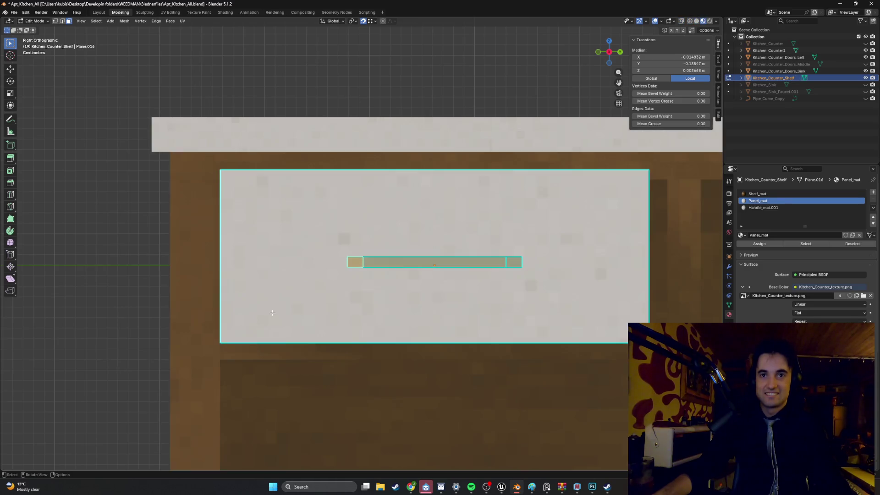
key(g)
key(y)
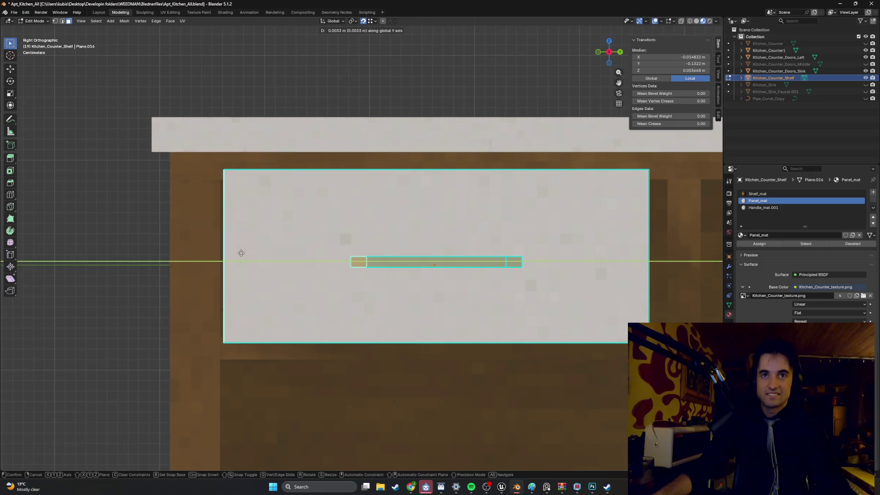
click(238, 259)
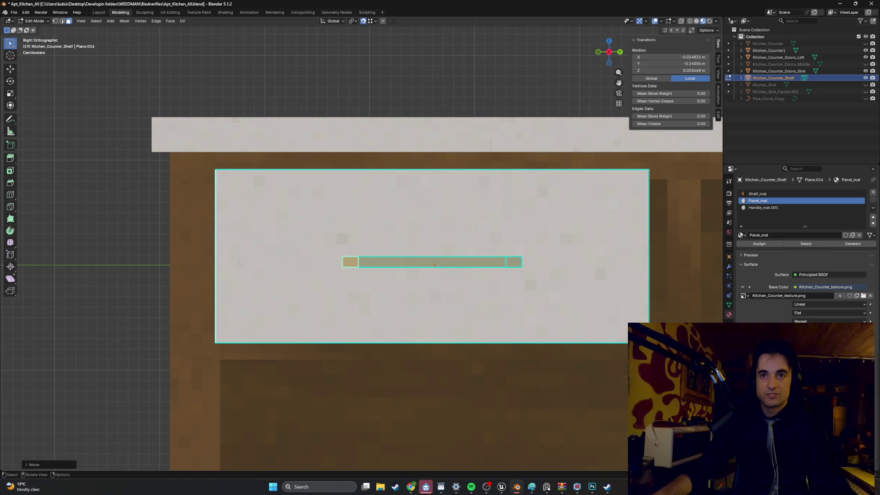
key(z)
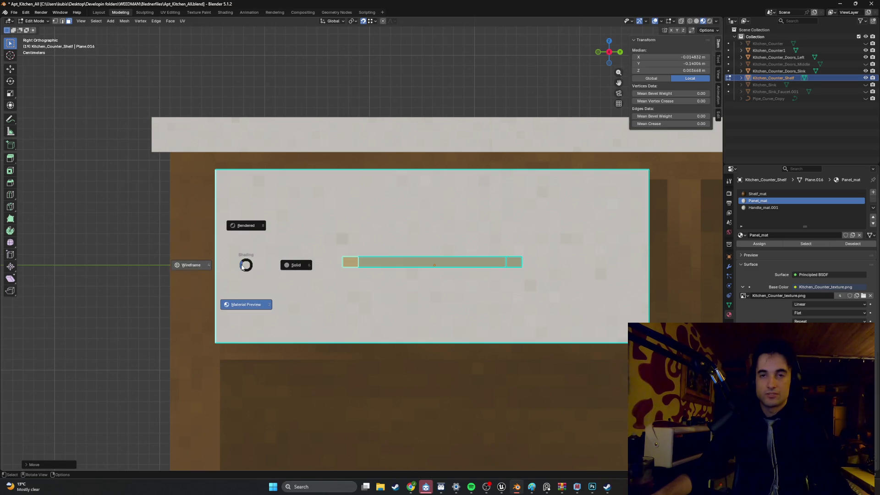
click(240, 265)
Step: Box-select the handle's right end face and move it 0.025 m along Y
mouse_move(255, 268)
mouse_down()
mouse_move(263, 285)
mouse_move(306, 295)
mouse_move(330, 285)
mouse_move(306, 274)
mouse_up()
scroll(306, 274, down, 2)
drag(365, 296, 375, 299)
drag(483, 326, 412, 165)
mouse_move(426, 206)
mouse_down()
mouse_move(393, 325)
mouse_move(370, 307)
mouse_up()
key(g)
key(y)
key(Escape)
mouse_move(419, 287)
mouse_down()
mouse_move(532, 245)
mouse_move(362, 291)
mouse_up()
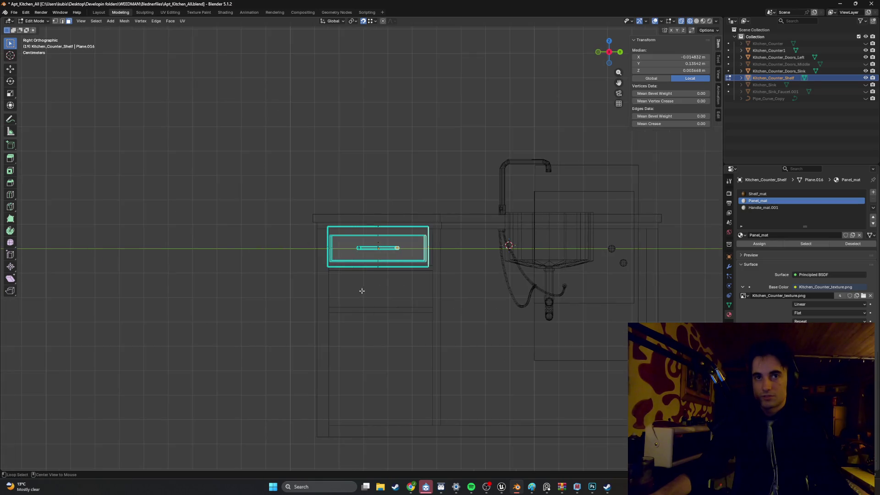
scroll(464, 257, up, 6)
scroll(436, 256, up, 4)
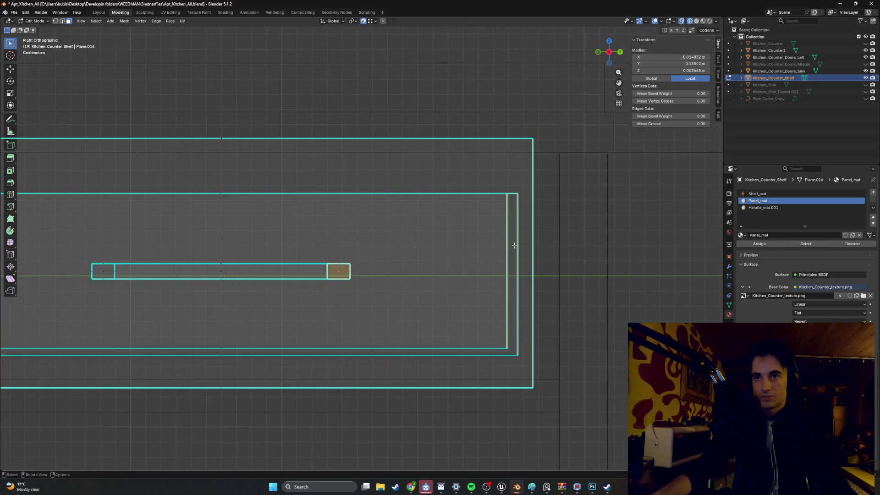
key(g)
key(y)
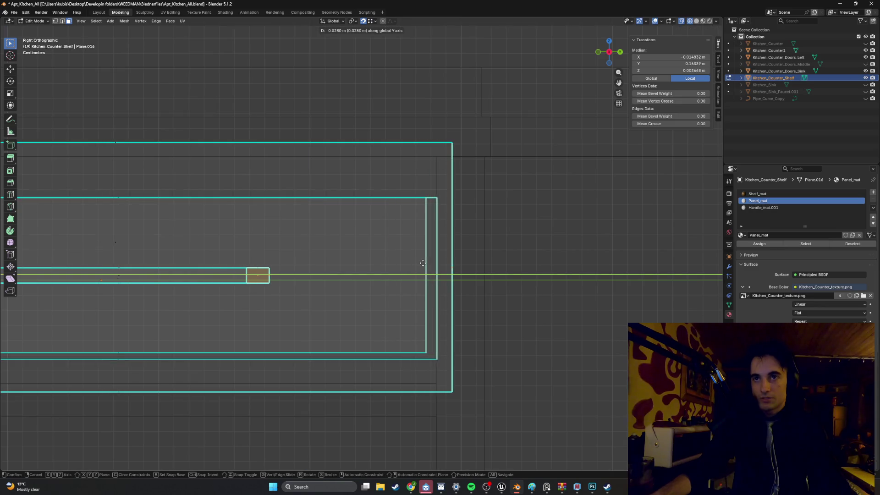
click(418, 262)
scroll(399, 266, down, 3)
Step: Slide the small face at the handle's left end along Y and check the drawer in Material Preview
drag(387, 268, 560, 264)
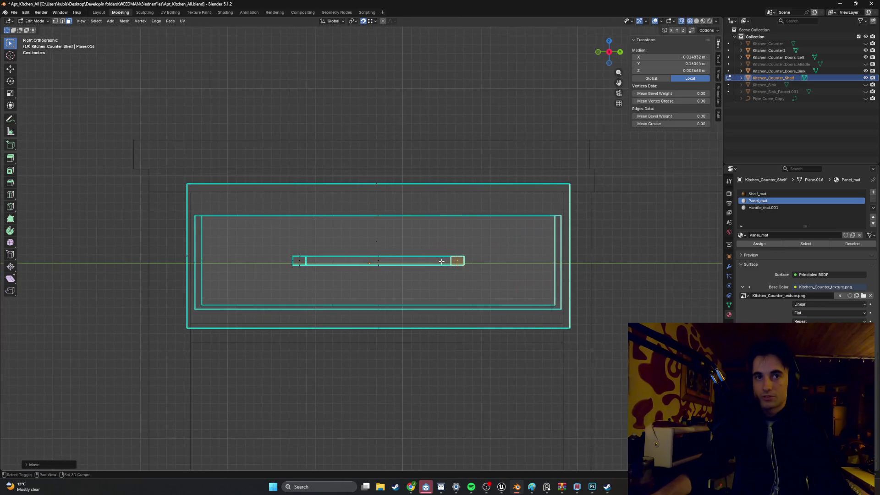
scroll(192, 252, up, 4)
mouse_move(207, 253)
mouse_down()
mouse_move(344, 251)
mouse_move(435, 234)
mouse_move(460, 242)
mouse_up()
mouse_move(346, 381)
mouse_down()
mouse_move(318, 191)
mouse_move(265, 64)
mouse_up()
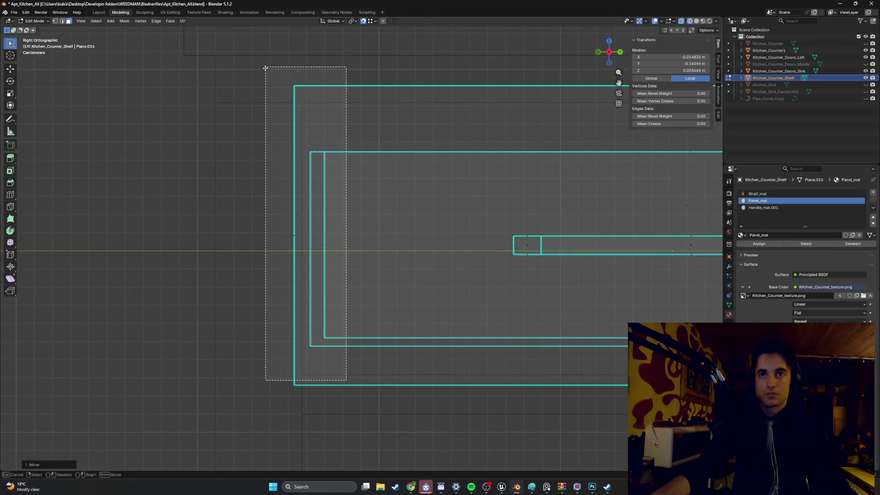
drag(343, 417, 270, 123)
drag(564, 281, 513, 229)
key(g)
key(y)
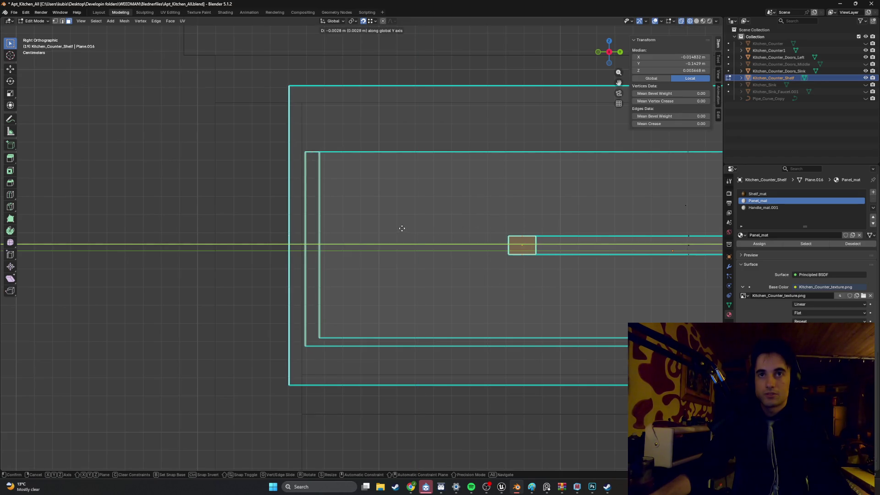
click(400, 229)
scroll(401, 229, down, 3)
click(213, 215)
mouse_move(213, 216)
mouse_down()
mouse_move(309, 222)
mouse_move(308, 192)
mouse_move(327, 192)
mouse_move(363, 221)
mouse_move(353, 224)
mouse_move(387, 233)
mouse_up()
key(z)
click(324, 229)
scroll(353, 224, up, 5)
scroll(355, 224, down, 4)
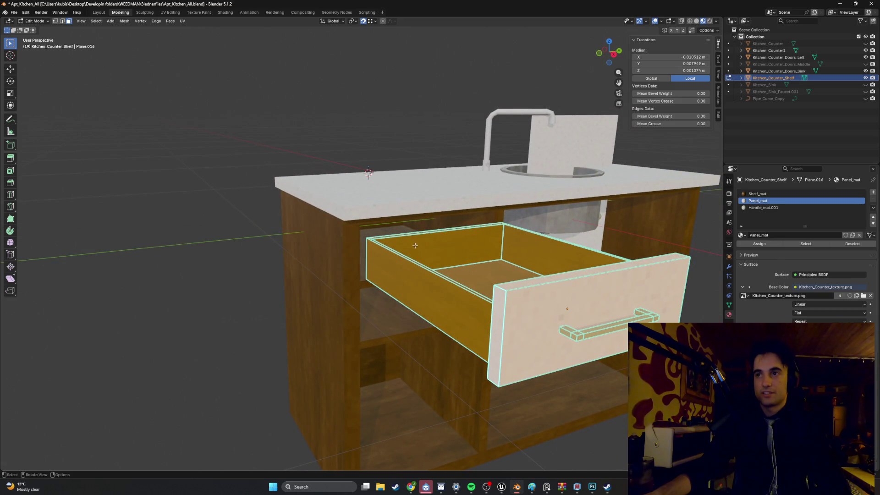
Step: Enter Edit Mode on the drawer and clear its face selection
click(757, 209)
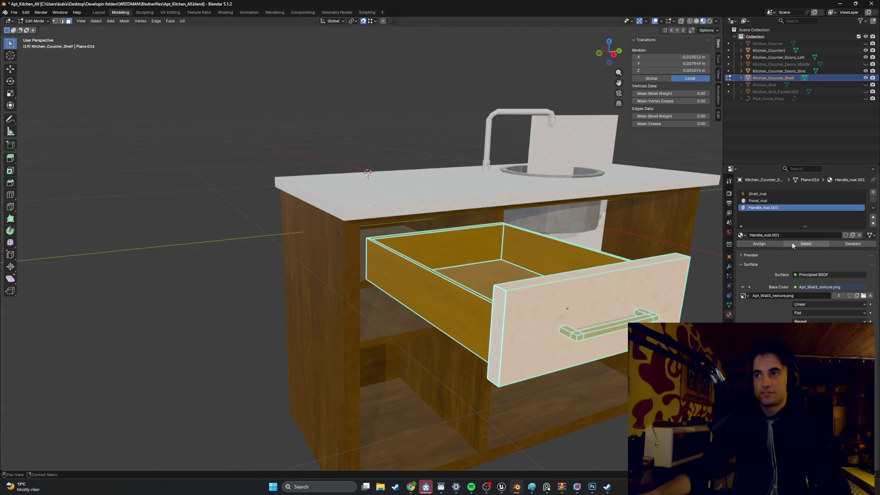
key(Tab)
click(772, 201)
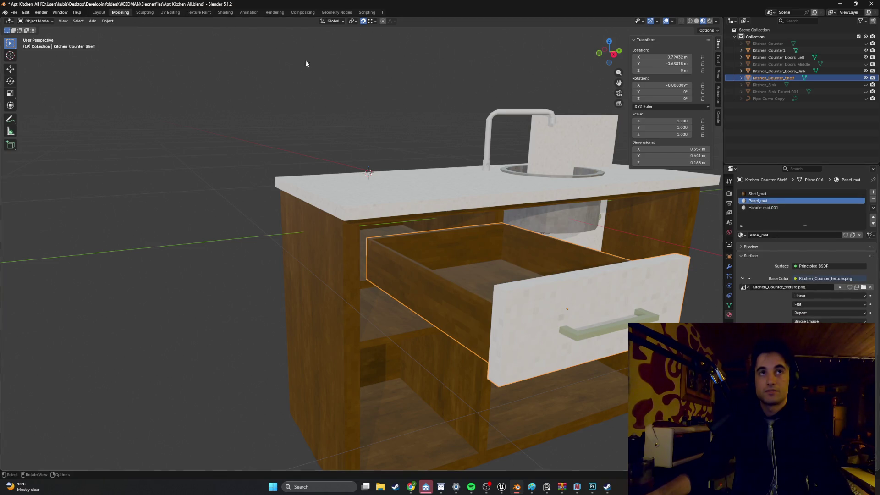
click(763, 207)
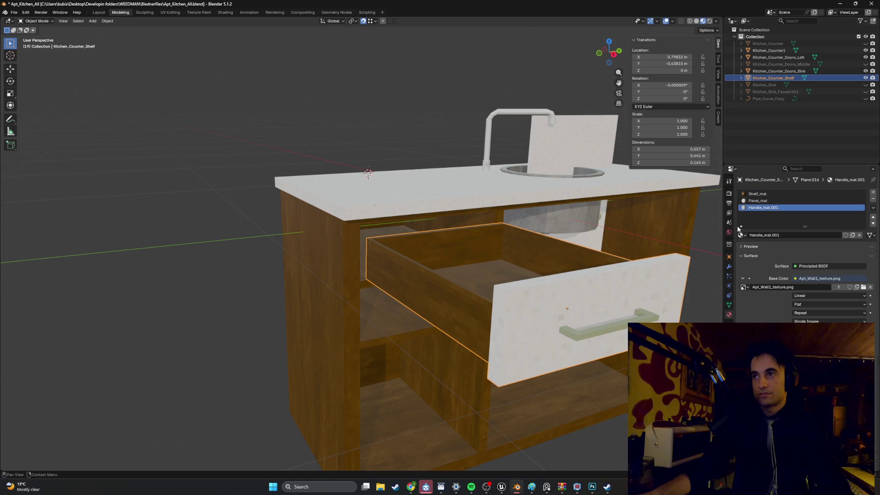
key(Tab)
click(802, 244)
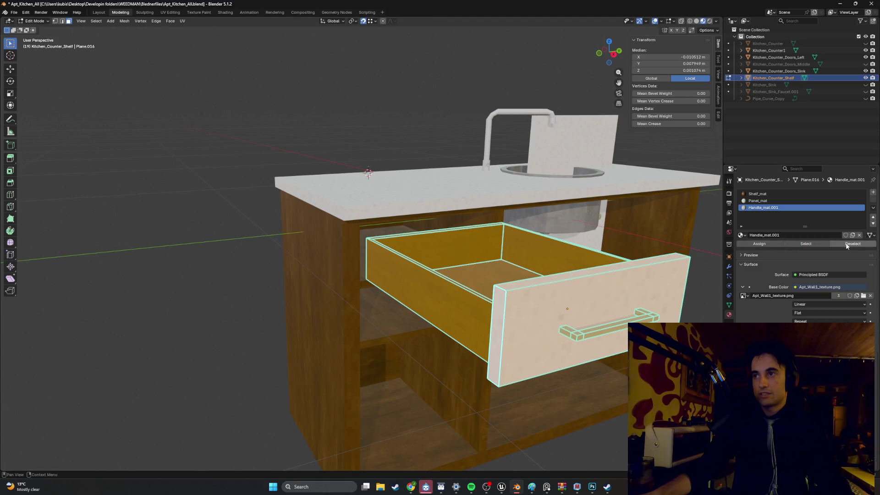
click(844, 244)
click(814, 247)
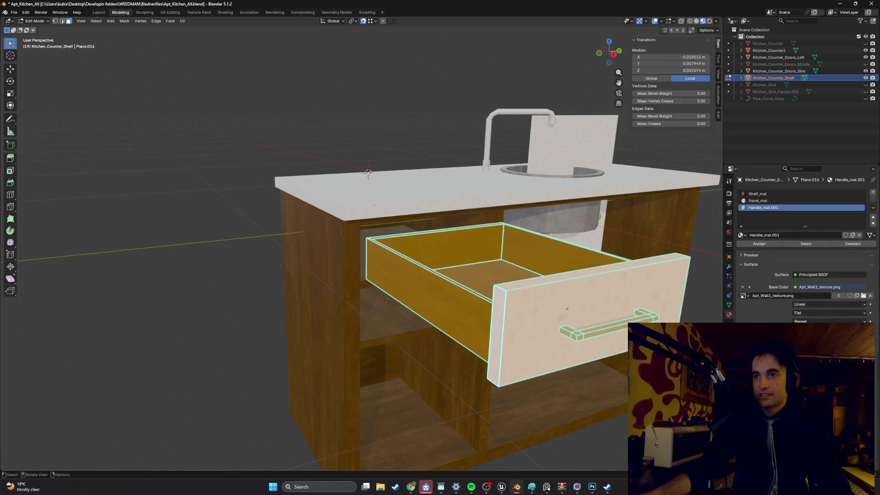
key(alt+a)
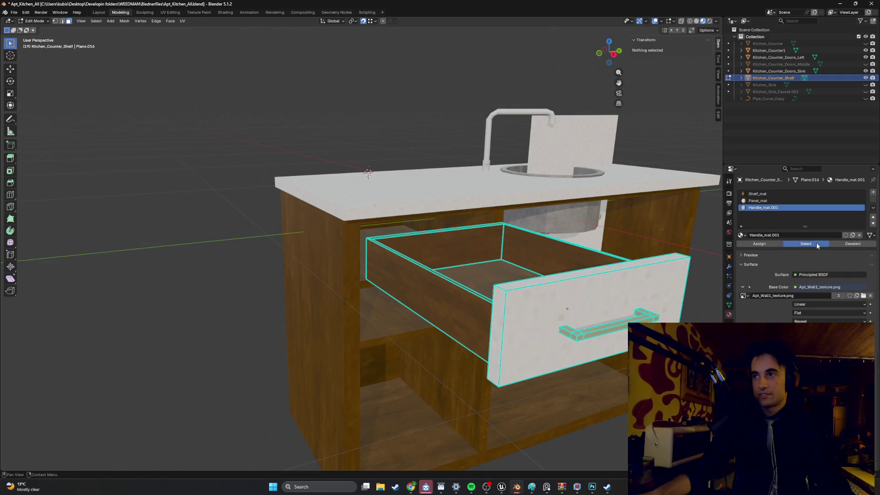
Step: Select the handle and Panel_mat faces and unwrap them with Smart UV Project
click(818, 246)
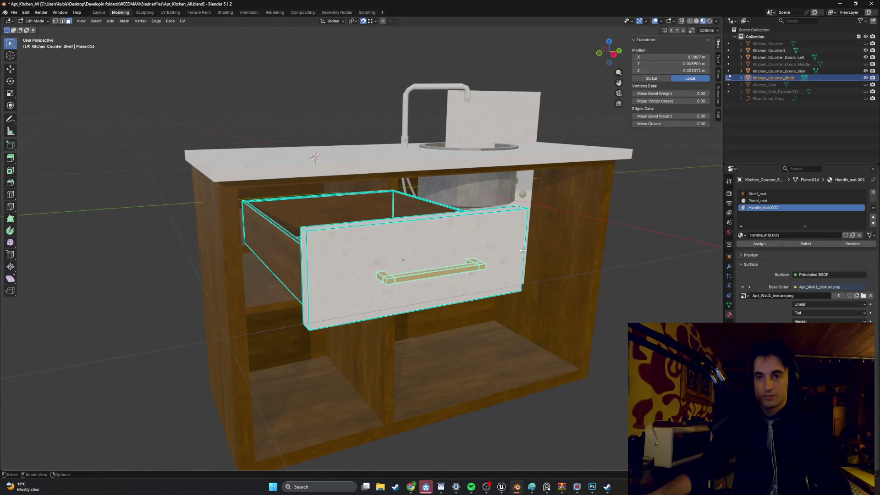
scroll(457, 270, up, 2)
click(445, 263)
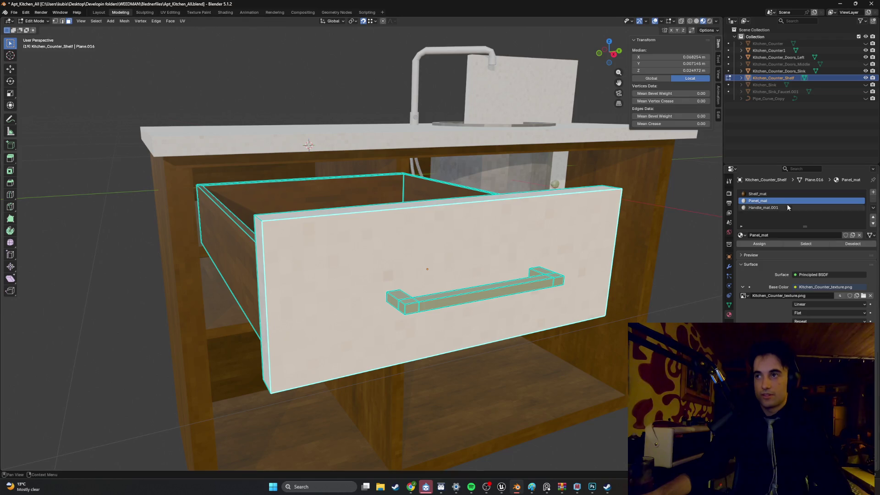
click(799, 245)
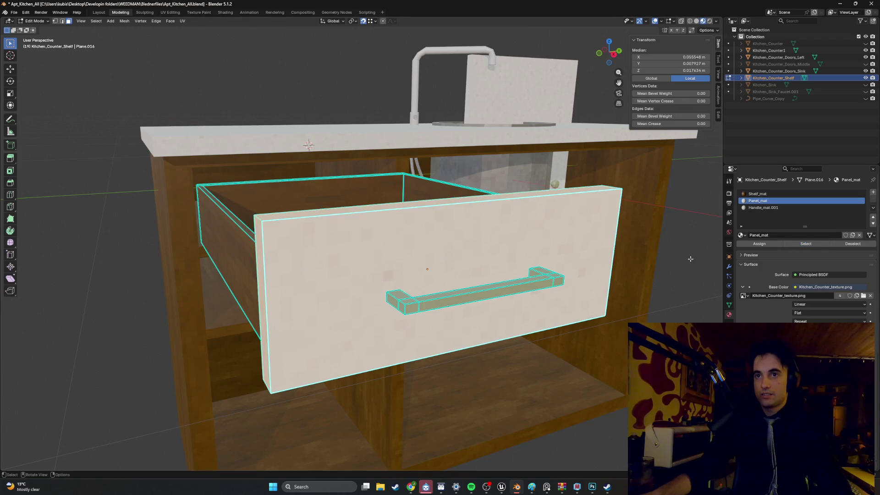
key(u)
click(524, 276)
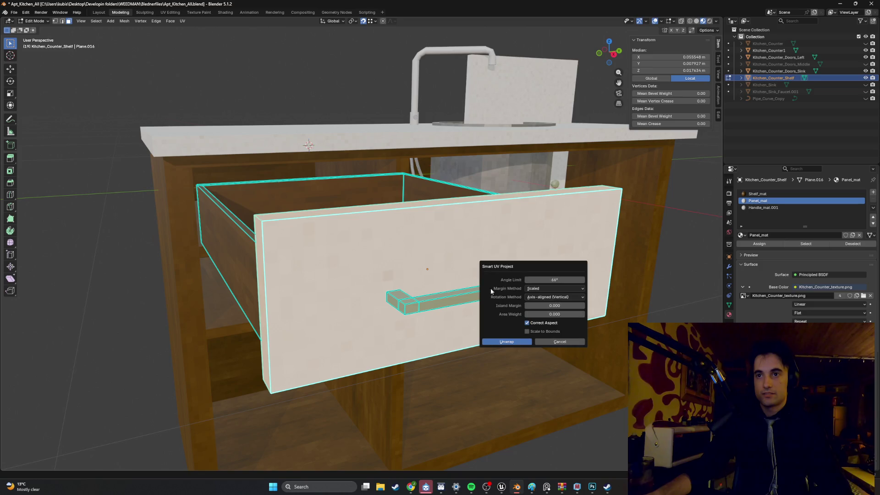
click(508, 342)
Step: Smart UV Project the drawer's Shelf_mat faces, then return to Object Mode
drag(206, 245, 321, 234)
click(776, 194)
click(792, 243)
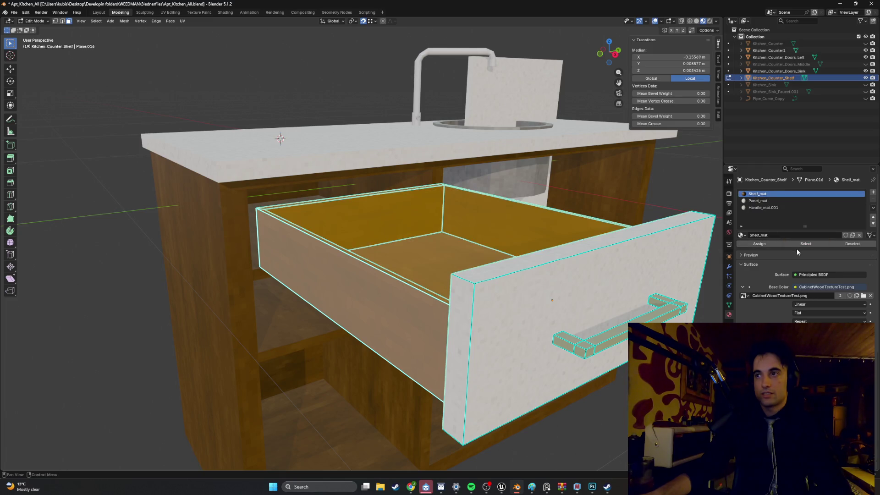
key(u)
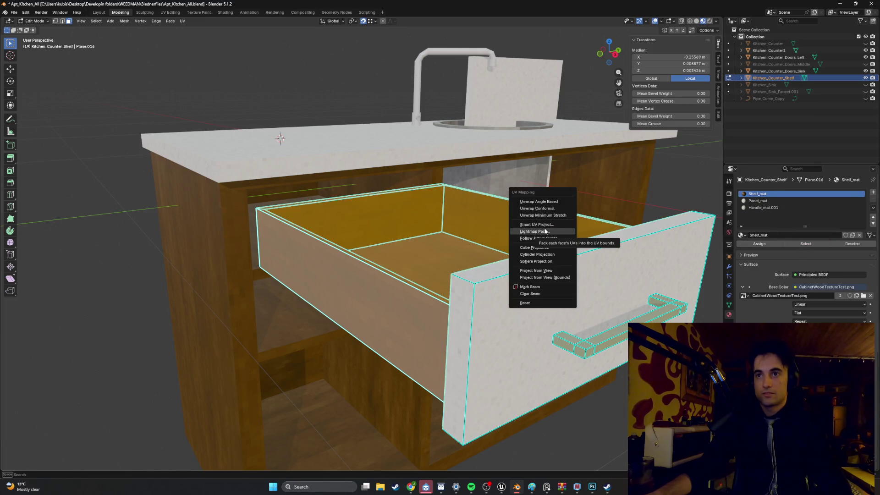
click(541, 216)
click(504, 292)
scroll(504, 293, down, 2)
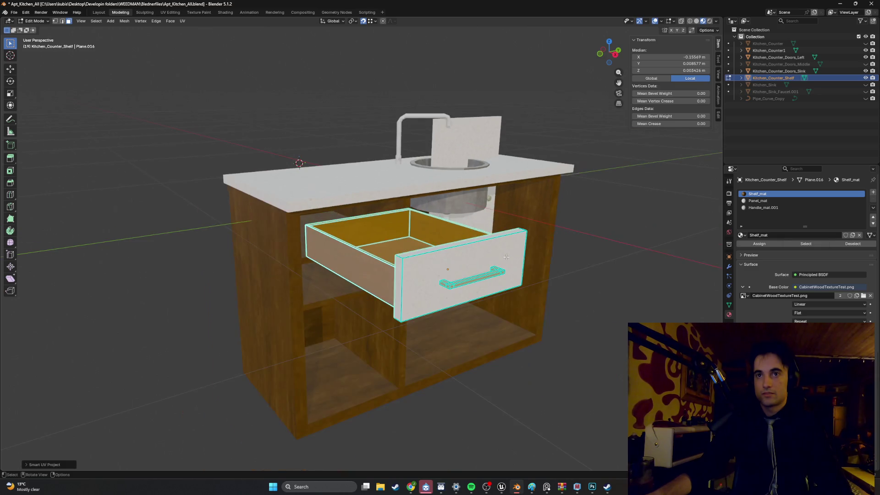
key(Tab)
mouse_move(576, 217)
mouse_down()
mouse_move(592, 194)
mouse_move(457, 197)
mouse_move(642, 231)
mouse_move(578, 210)
mouse_move(593, 210)
mouse_move(510, 212)
mouse_move(515, 202)
mouse_move(544, 215)
mouse_up()
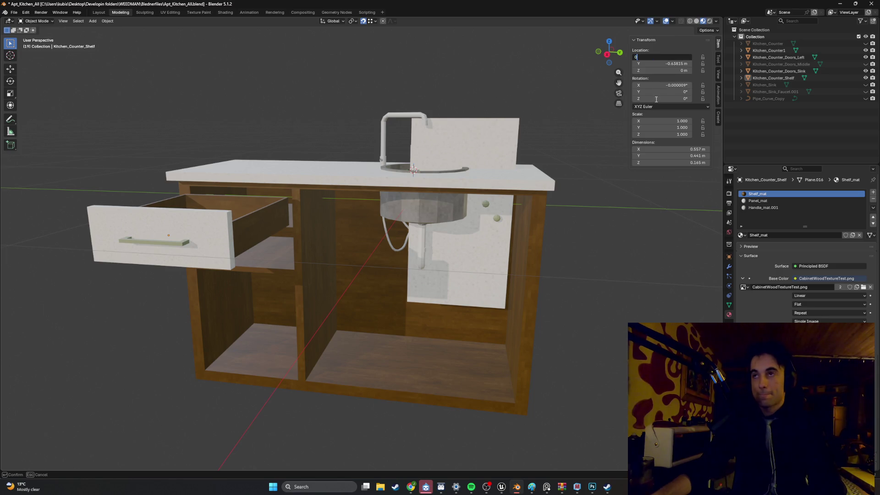
Step: Zero the drawer's X and Y location, then select the cabinet, sink doors and shelf
key(Return)
key(Return)
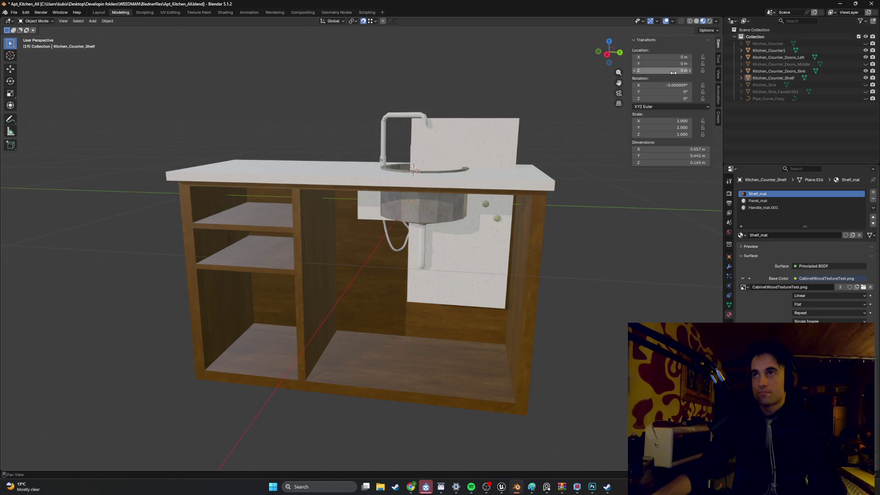
mouse_move(504, 173)
mouse_down()
mouse_move(518, 171)
mouse_move(508, 173)
mouse_up()
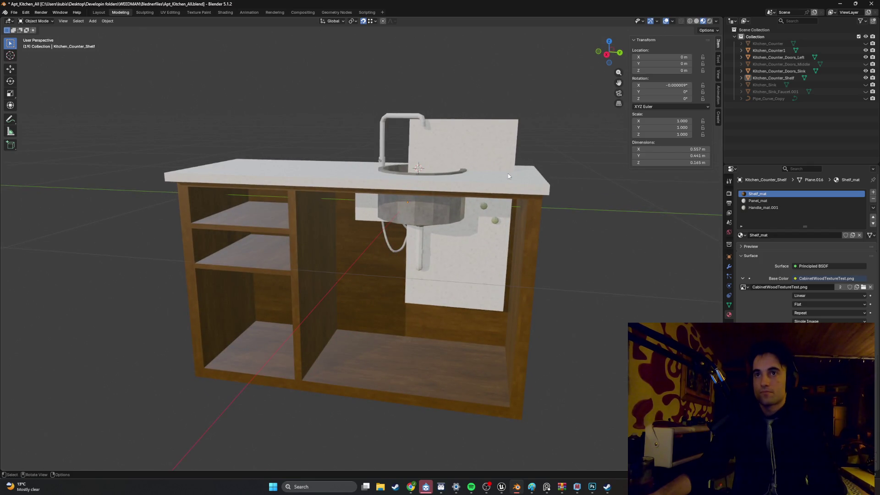
click(336, 173)
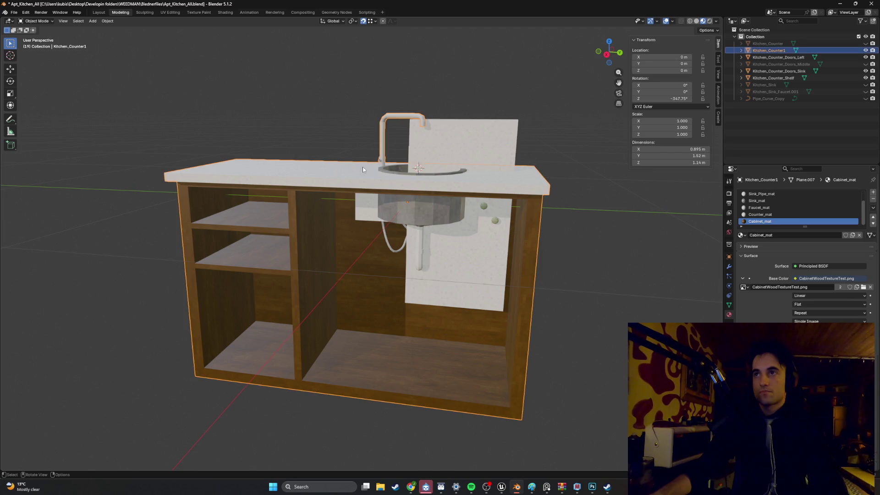
shift+click(448, 148)
mouse_move(448, 158)
mouse_down()
mouse_move(389, 198)
mouse_move(443, 168)
mouse_move(408, 184)
mouse_move(463, 178)
mouse_move(560, 149)
mouse_move(514, 166)
mouse_move(508, 181)
mouse_move(486, 177)
mouse_move(434, 191)
mouse_move(500, 178)
mouse_move(482, 200)
mouse_up()
shift+click(387, 197)
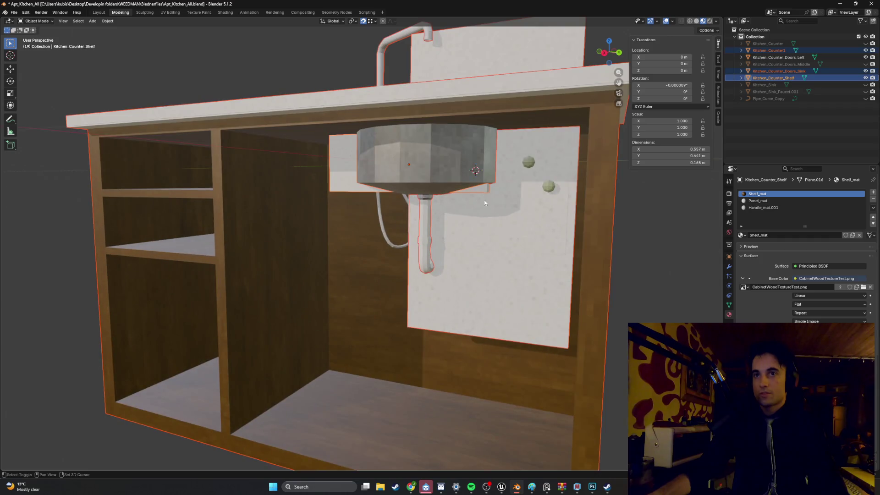
Step: Try scaling the selected doors along X and Y, then undo the change
scroll(483, 200, up, 4)
shift+click(560, 294)
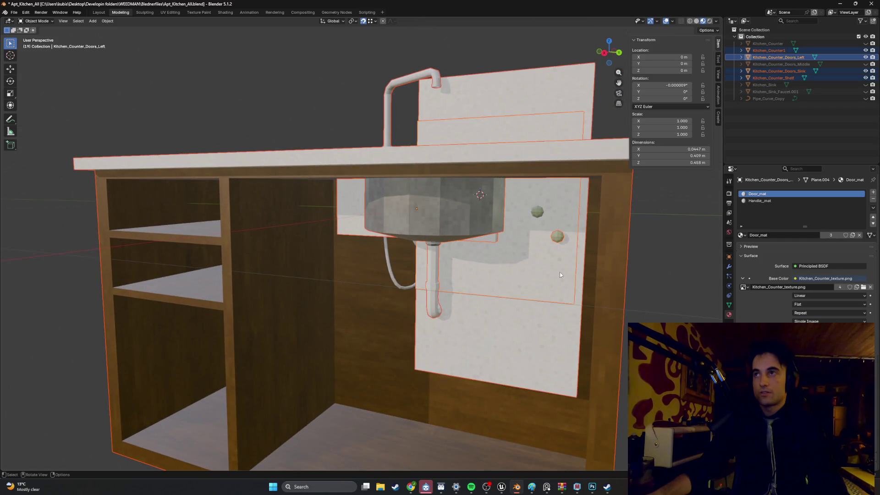
drag(577, 221, 579, 213)
double_click(691, 121)
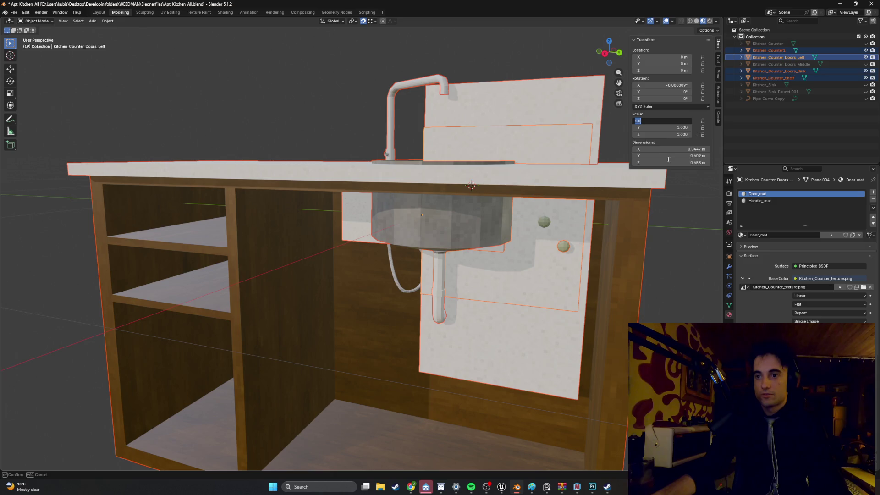
text(1)
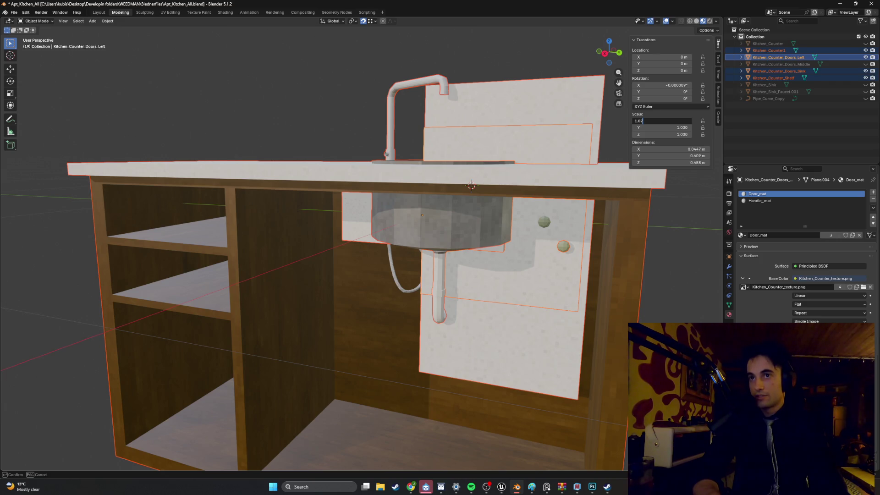
key(Return)
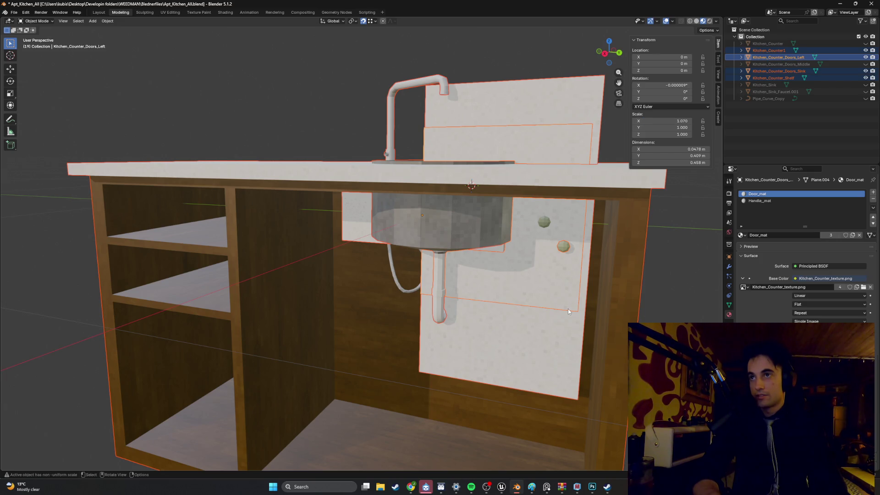
drag(663, 127, 664, 128)
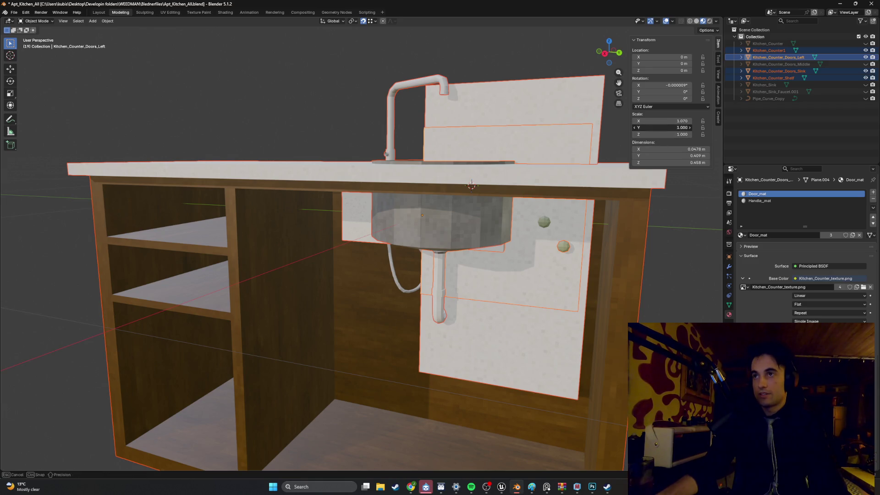
key(Escape)
drag(651, 128, 629, 127)
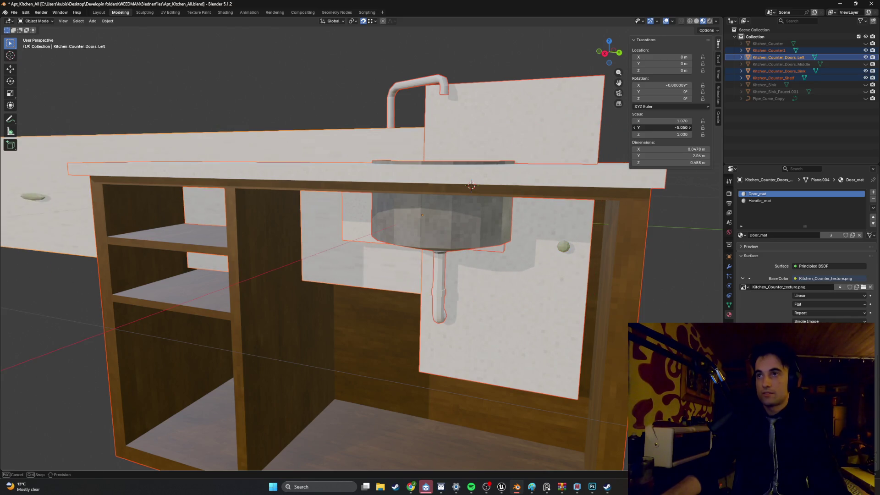
key(Escape)
key(ctrl+z)
scroll(582, 205, down, 2)
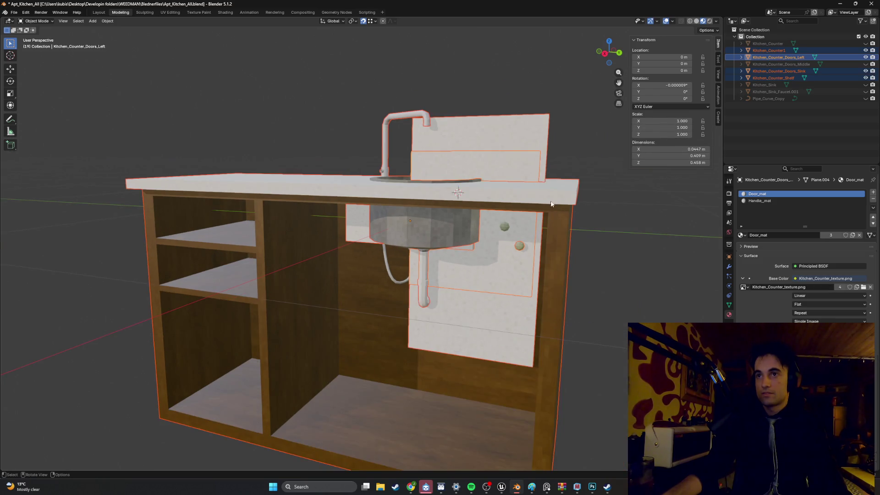
Step: Scale the cabinet Kitchen_Counter1 to 1.07 on X, Y and Z
click(327, 252)
click(671, 127)
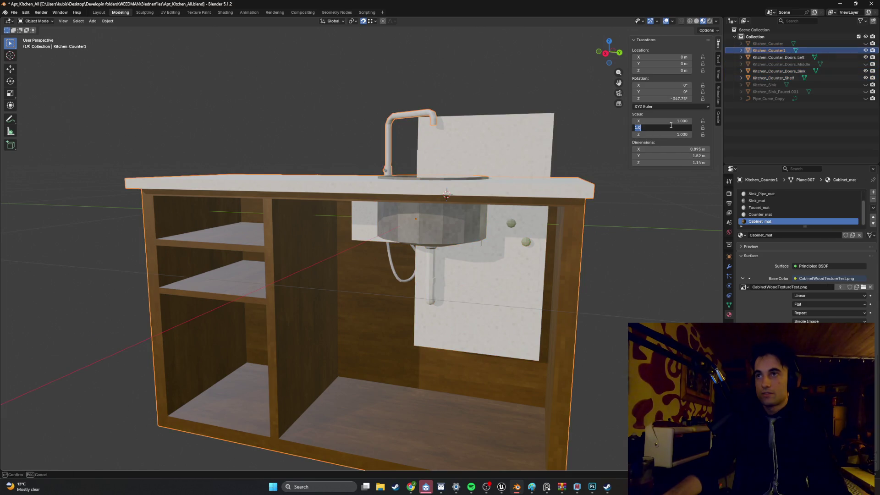
click(671, 121)
text(1)
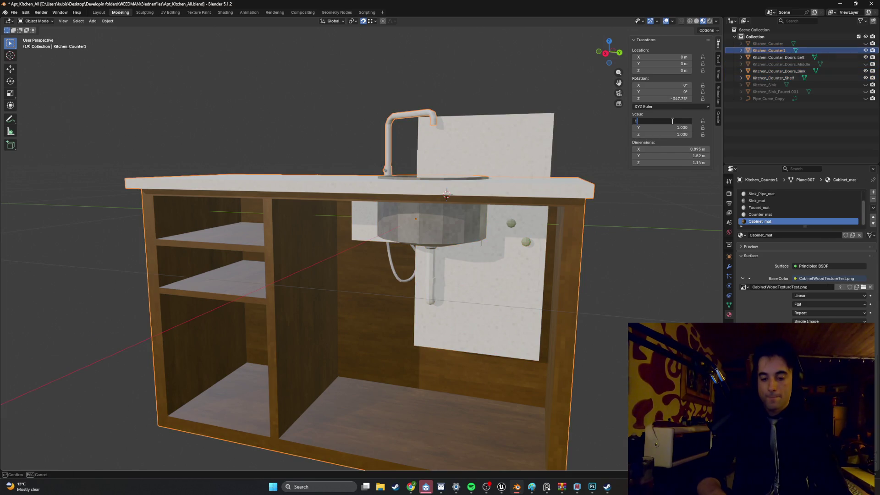
text(.07)
key(Return)
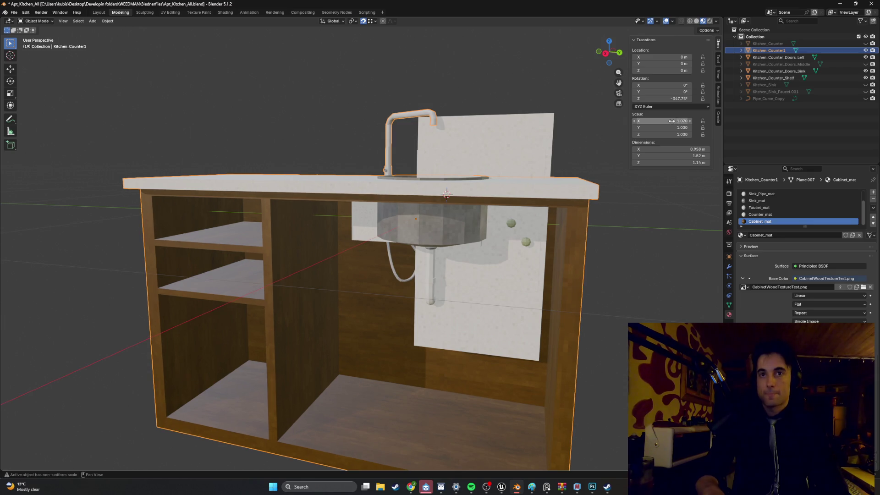
click(676, 125)
text(1.0)
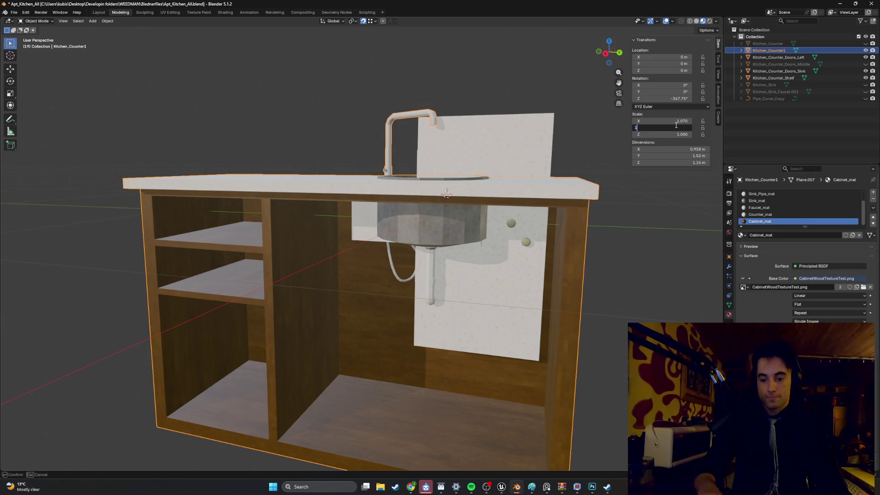
key(Return)
click(675, 134)
text(1)
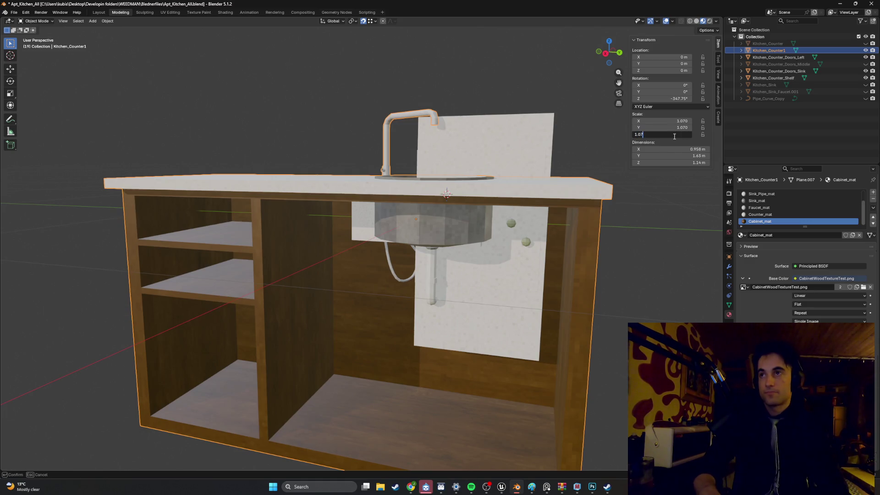
key(Return)
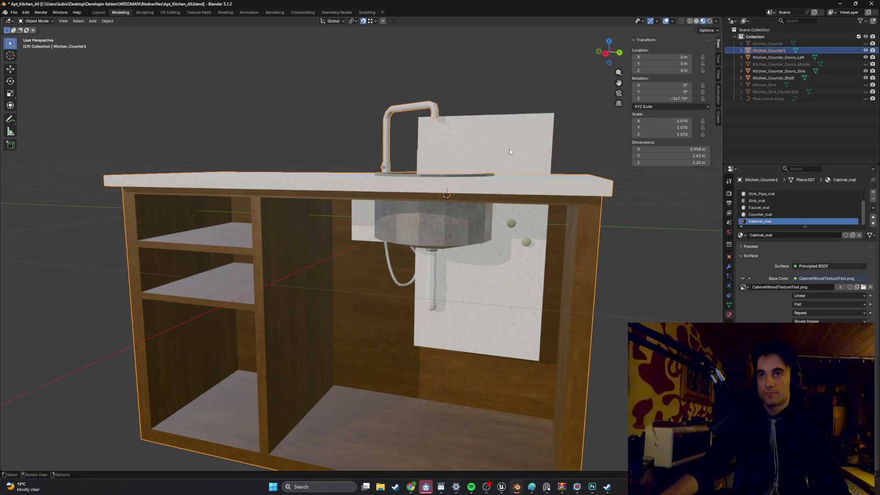
Step: Scale the sink door panel to 1.07 on X, Y and Z
click(508, 149)
click(663, 121)
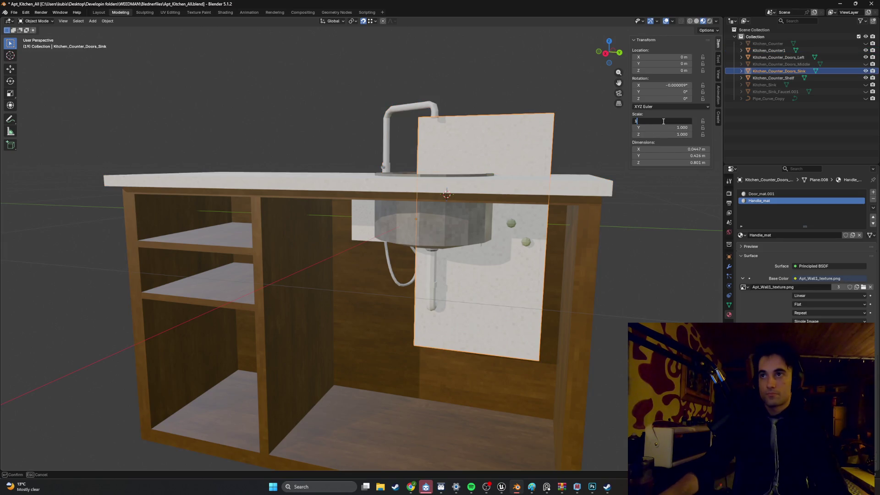
text(.070)
key(Return)
click(671, 132)
text(1)
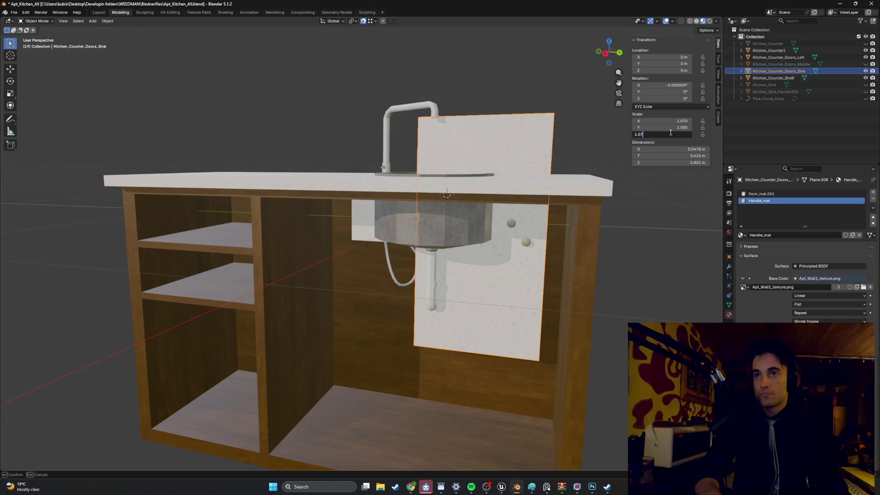
key(Return)
click(671, 129)
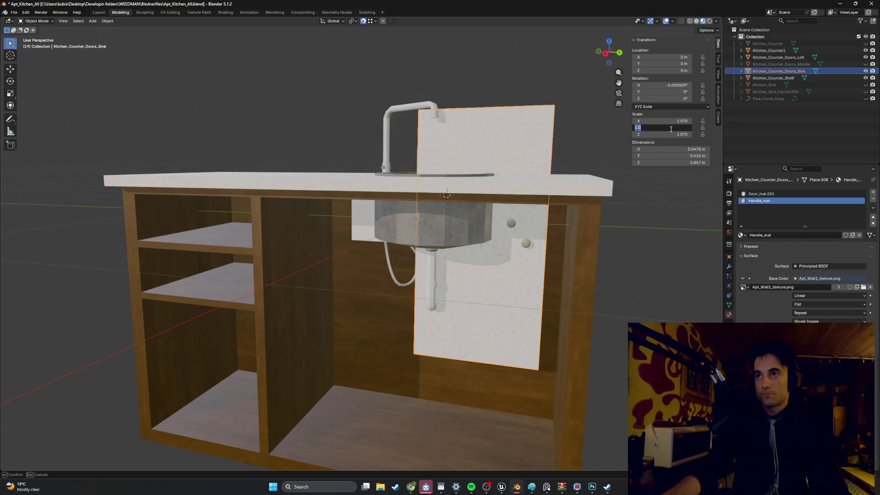
text(1.070)
key(Return)
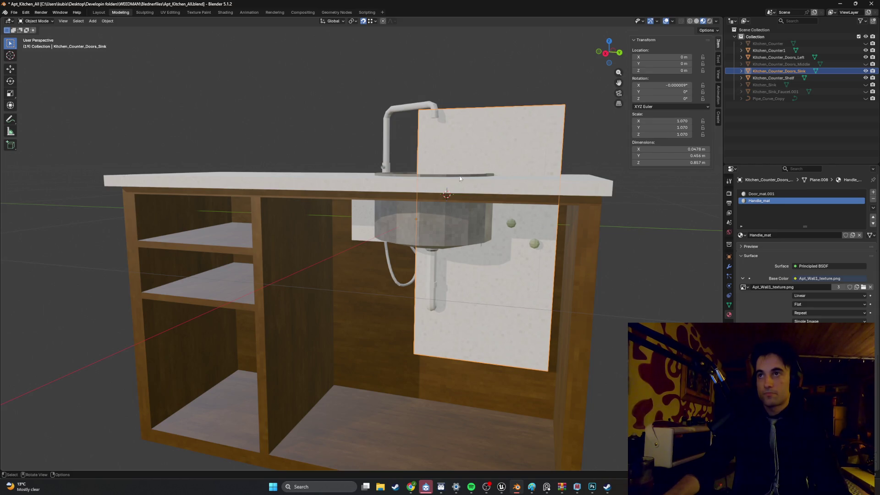
Step: Scale Kitchen_Counter_Shelf to 1.07 on X, Y and Z
click(775, 78)
click(684, 120)
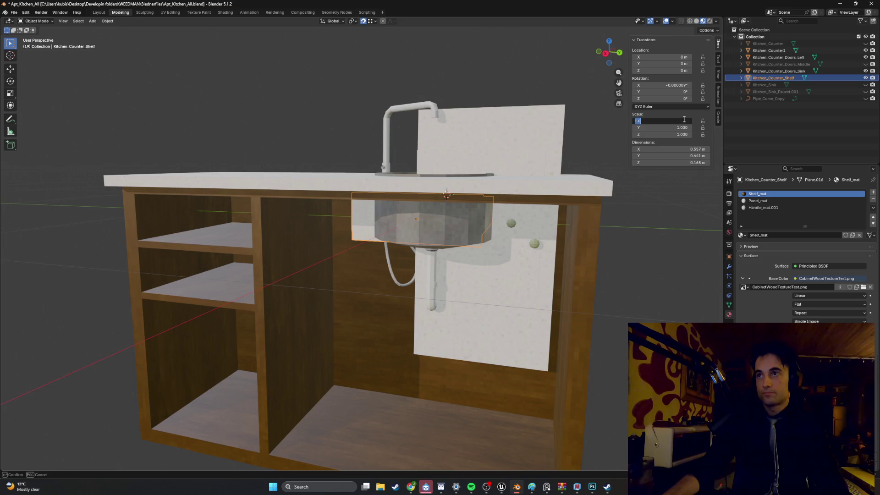
text(1.07)
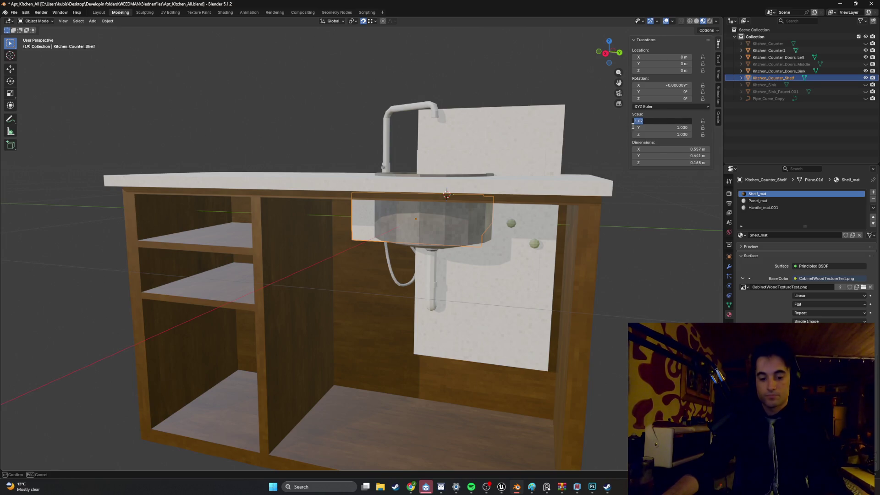
key(Return)
click(670, 128)
text(1.07)
key(Return)
click(672, 134)
text(1.07)
key(Return)
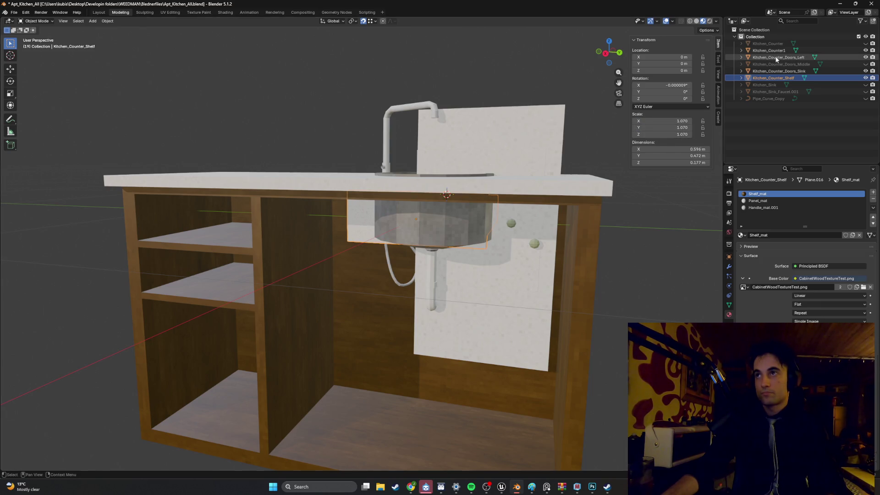
Step: Scale Kitchen_Counter_Doors_Left to 1.07 on X and Y, then reselect the shelf
click(776, 57)
click(674, 121)
text(1.07)
key(Return)
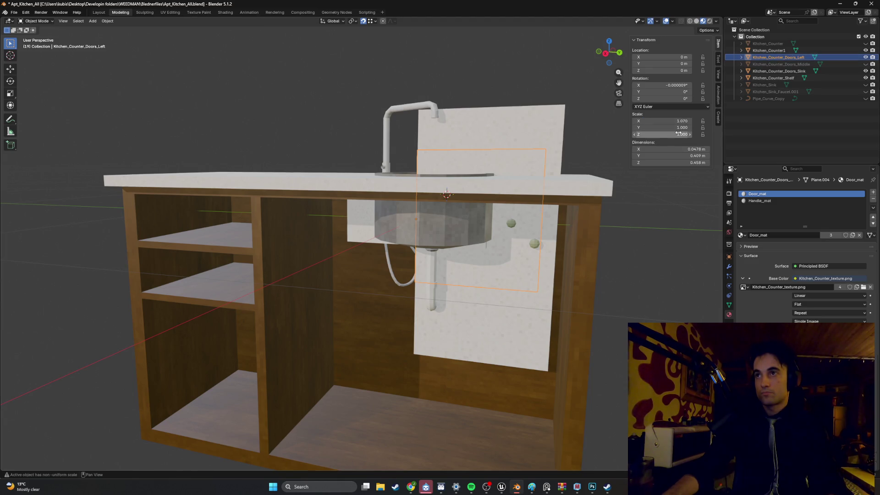
click(678, 130)
text(1.07)
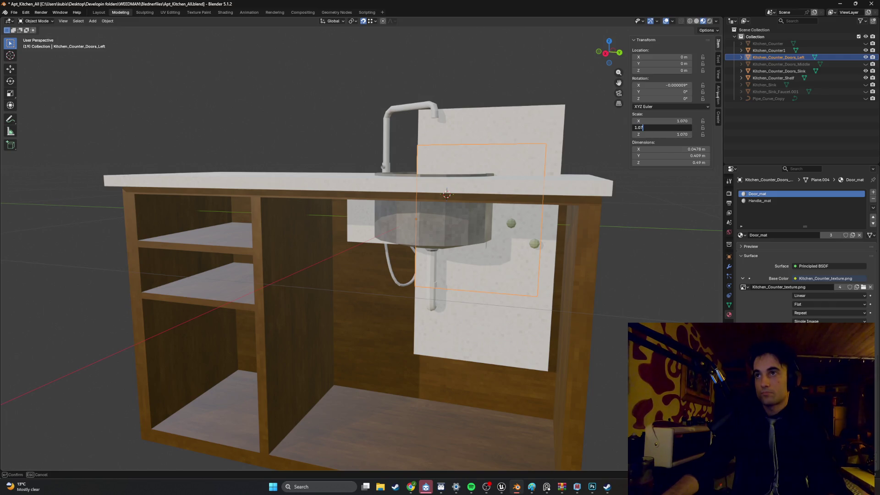
key(Return)
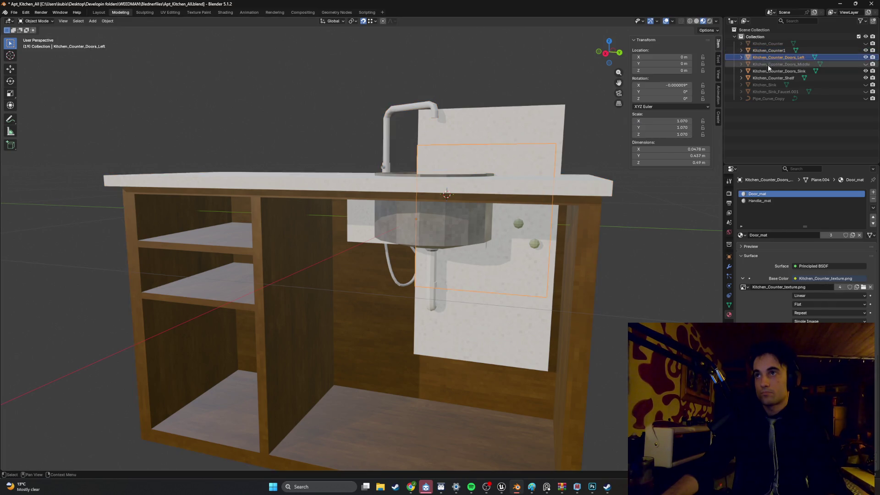
click(769, 72)
click(773, 78)
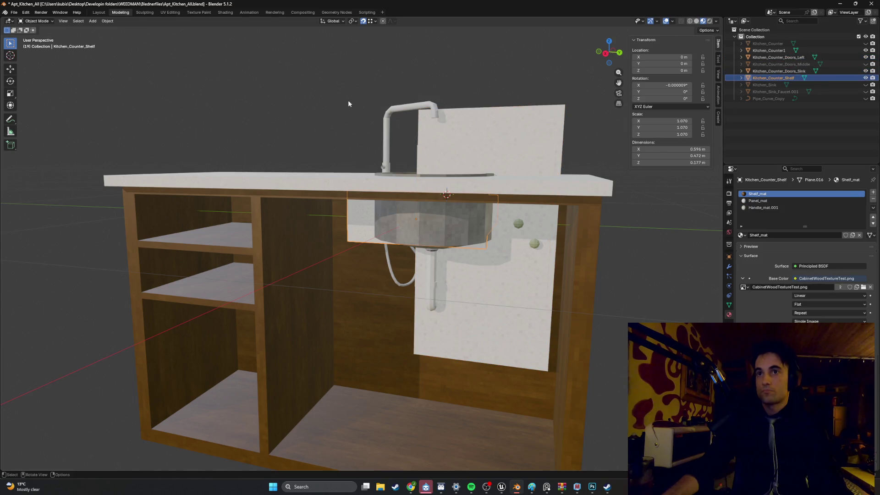
scroll(306, 126, down, 2)
mouse_move(306, 128)
mouse_down()
mouse_move(397, 155)
mouse_move(379, 162)
mouse_move(368, 158)
mouse_move(488, 147)
mouse_move(496, 156)
mouse_move(458, 182)
mouse_up()
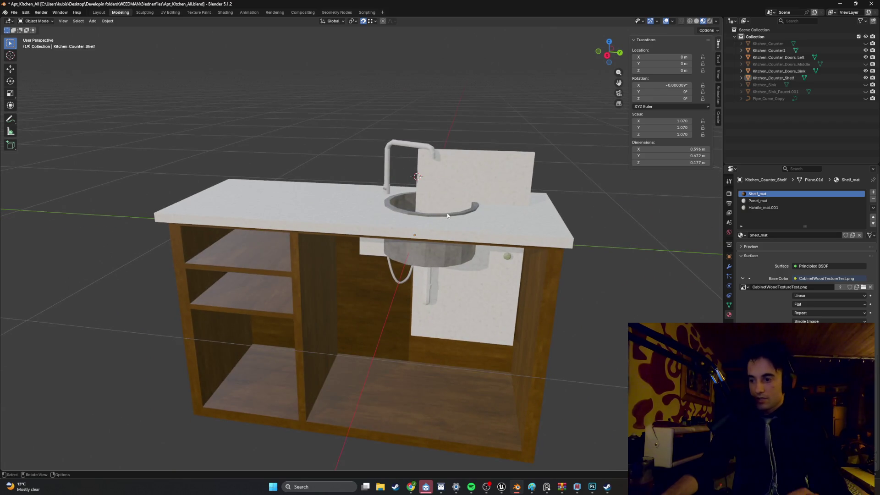
Step: Bring up Spotify and skip ahead six tracks
click(471, 487)
click(456, 437)
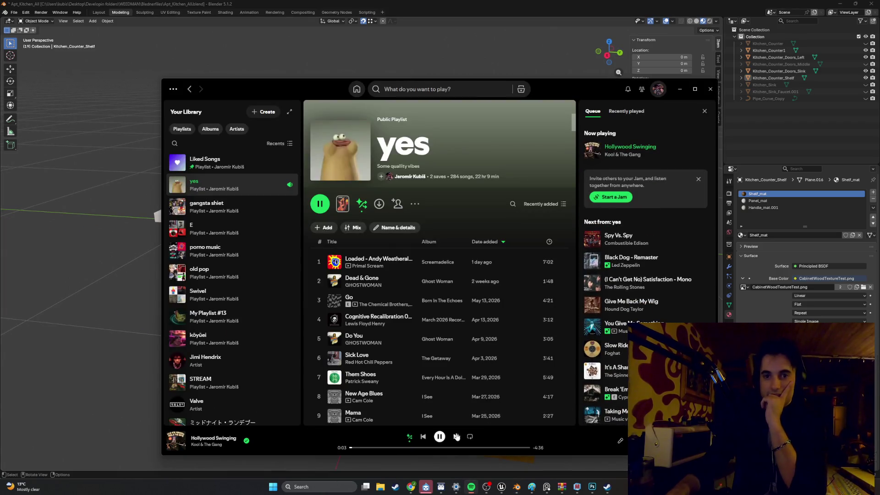
click(456, 437)
click(456, 437)
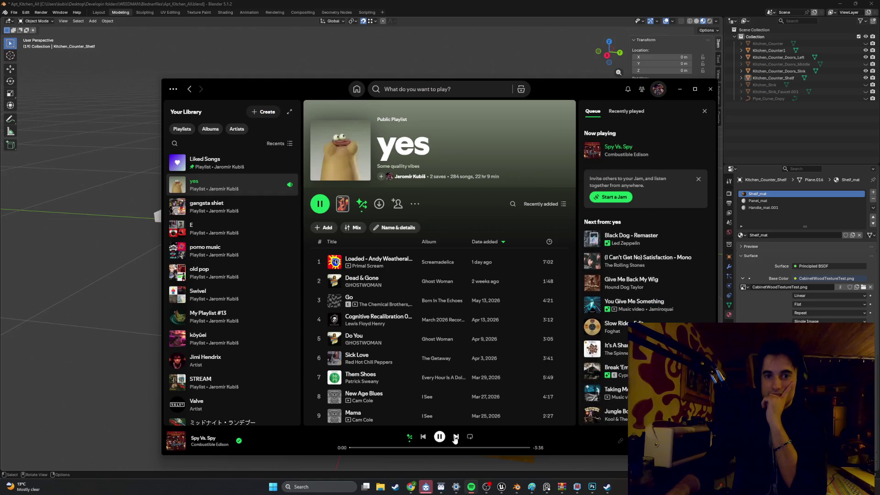
click(456, 437)
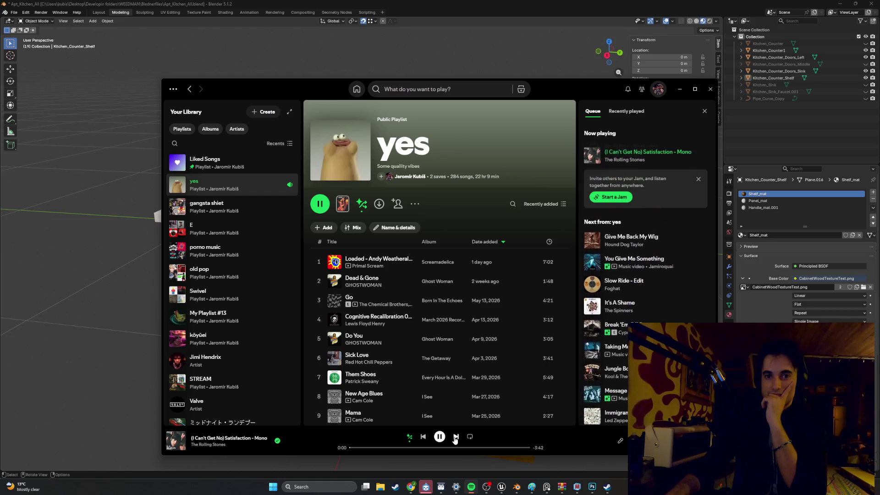
click(456, 437)
click(456, 437)
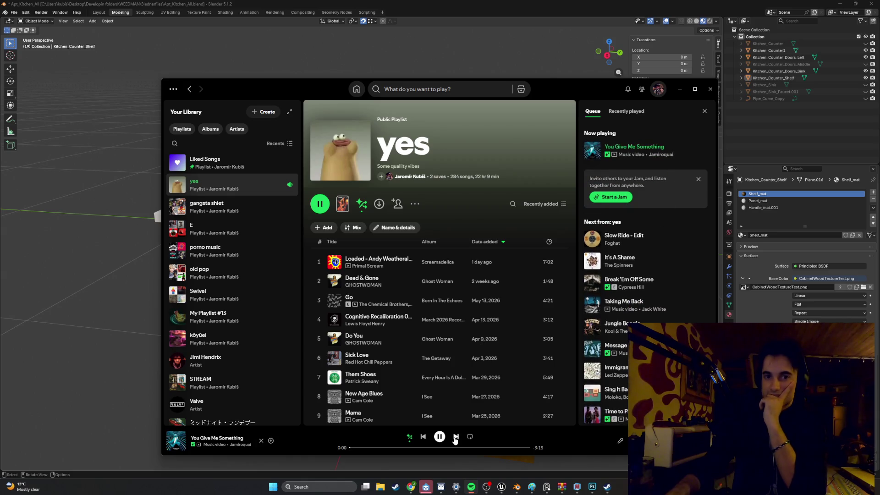
Step: Play 'Running' from the Blues playlist and minimize Spotify
scroll(232, 280, down, 3)
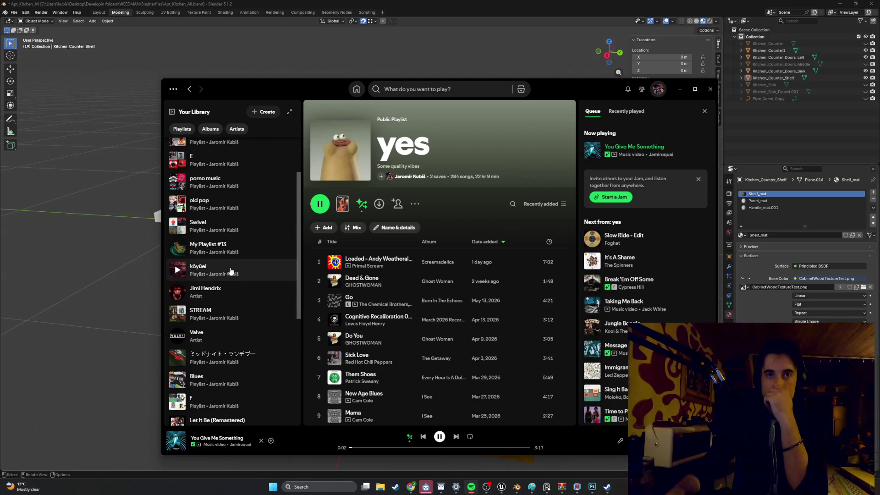
scroll(231, 236, down, 3)
scroll(229, 235, down, 2)
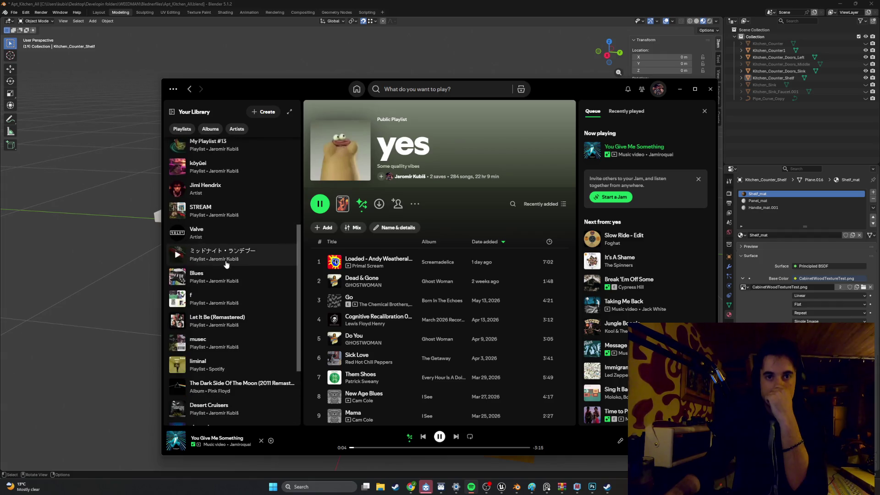
click(229, 275)
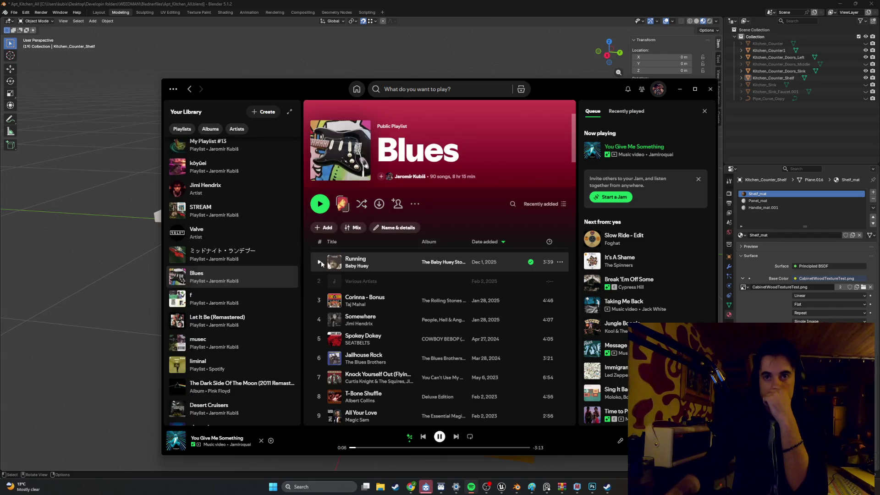
click(321, 260)
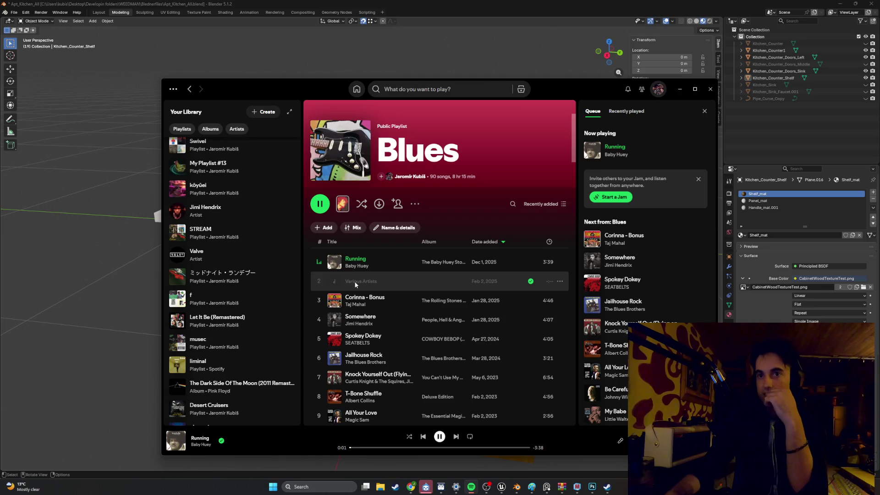
scroll(364, 282, down, 1)
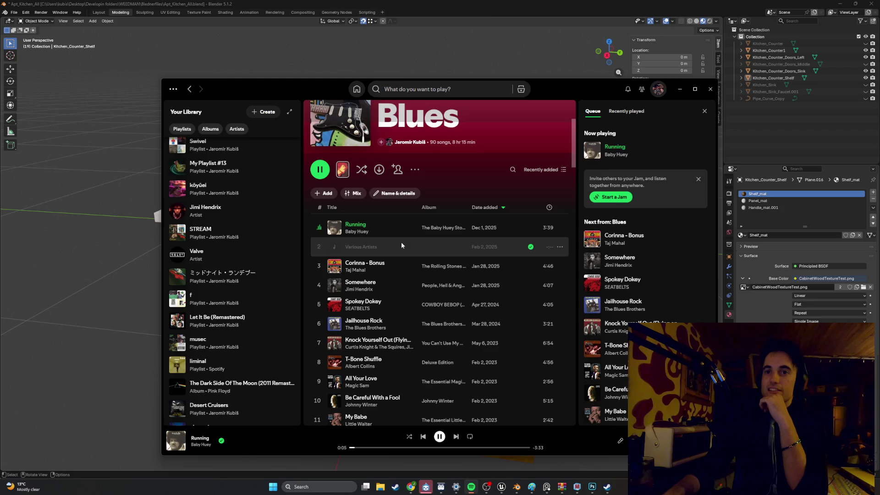
click(680, 89)
mouse_move(576, 142)
mouse_down()
mouse_move(476, 180)
mouse_move(488, 198)
mouse_move(457, 232)
mouse_move(421, 191)
mouse_move(433, 188)
mouse_up()
click(431, 201)
shift+click(420, 191)
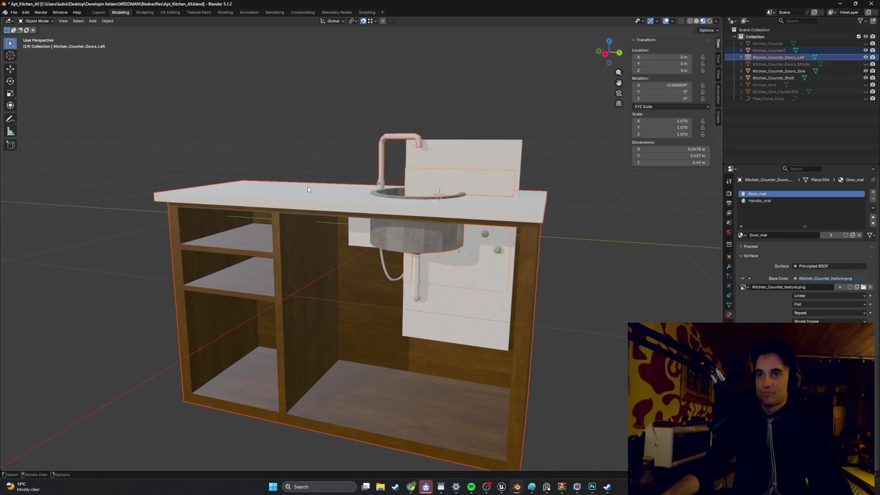
click(283, 194)
right_click(283, 194)
mouse_move(284, 225)
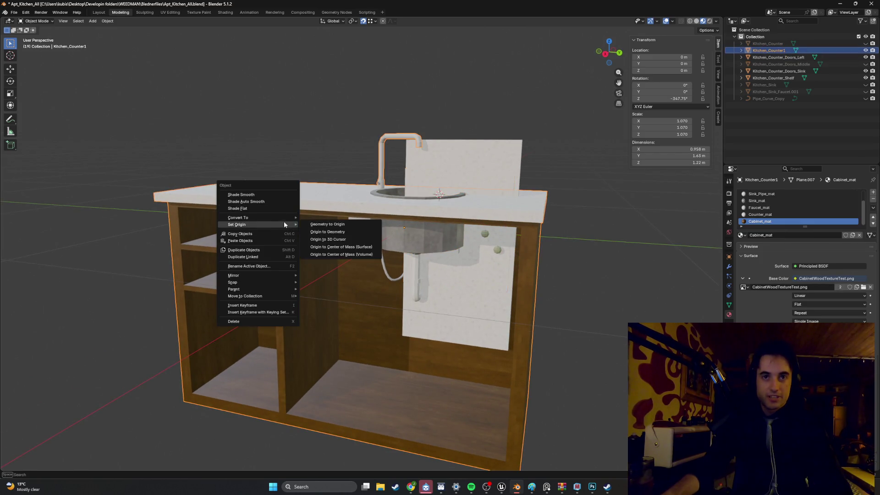
key(Escape)
key(Tab)
right_click(321, 197)
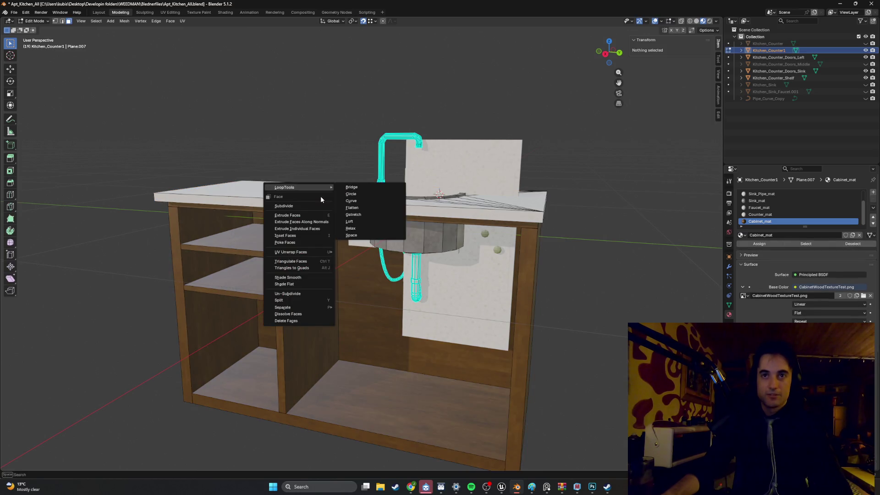
key(Escape)
key(Tab)
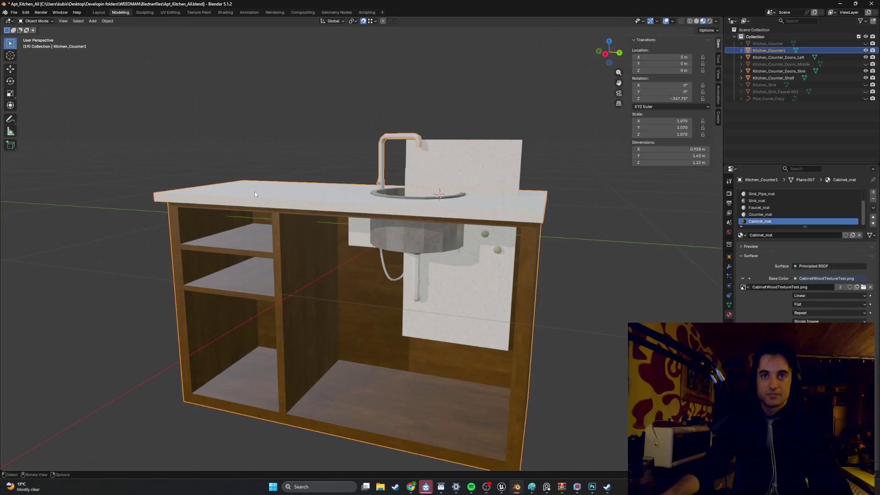
right_click(258, 195)
key(Escape)
key(ctrl+a)
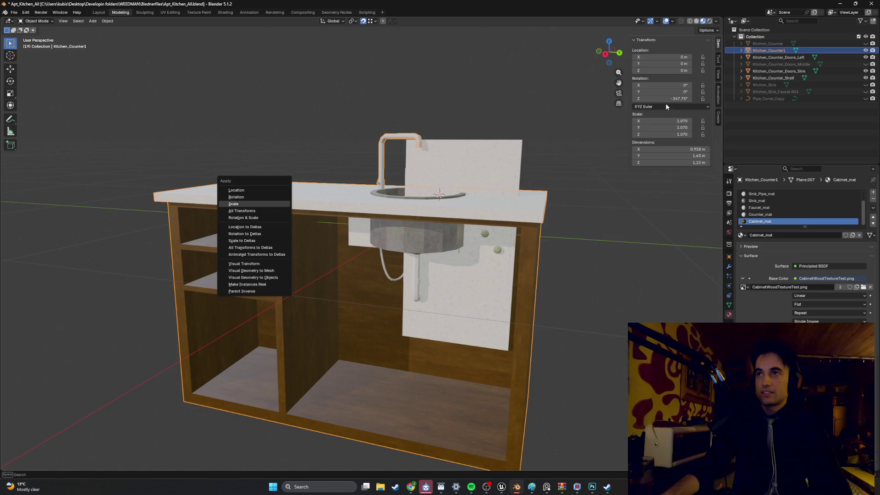
Step: From top view, apply all transforms to the counter body
key(Escape)
key(KP_7)
scroll(330, 241, up, 5)
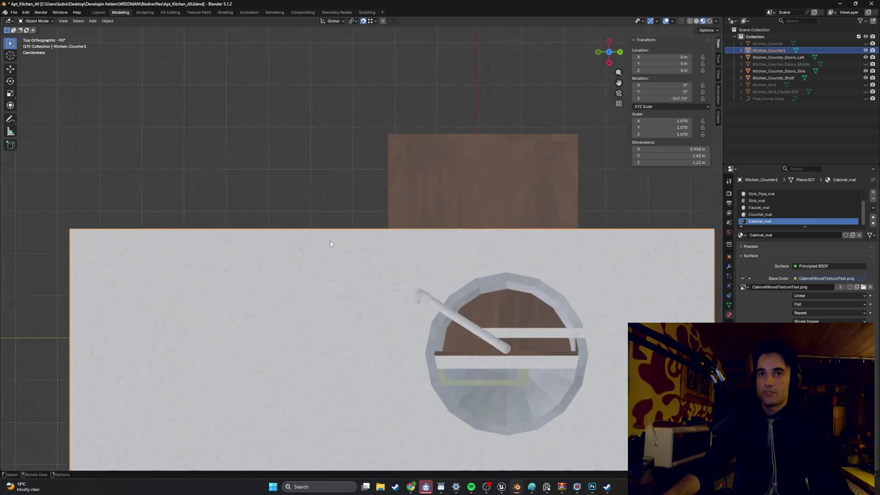
scroll(420, 233, down, 4)
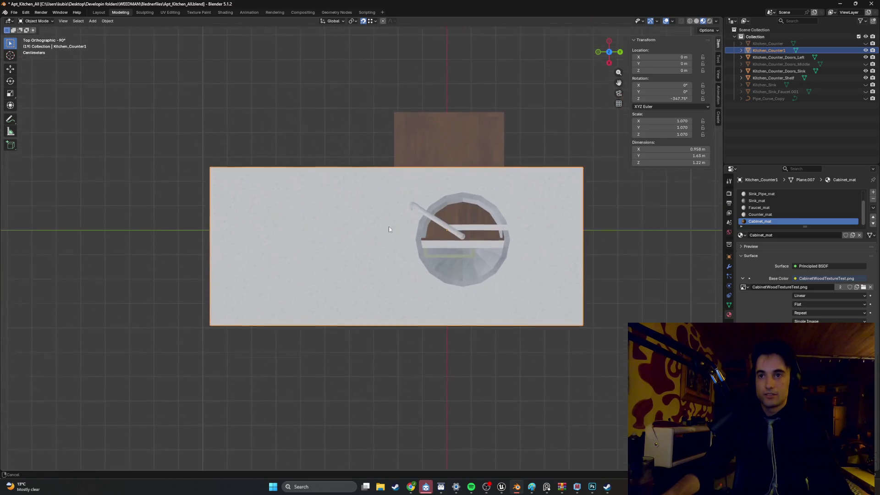
scroll(354, 221, up, 3)
scroll(345, 244, up, 2)
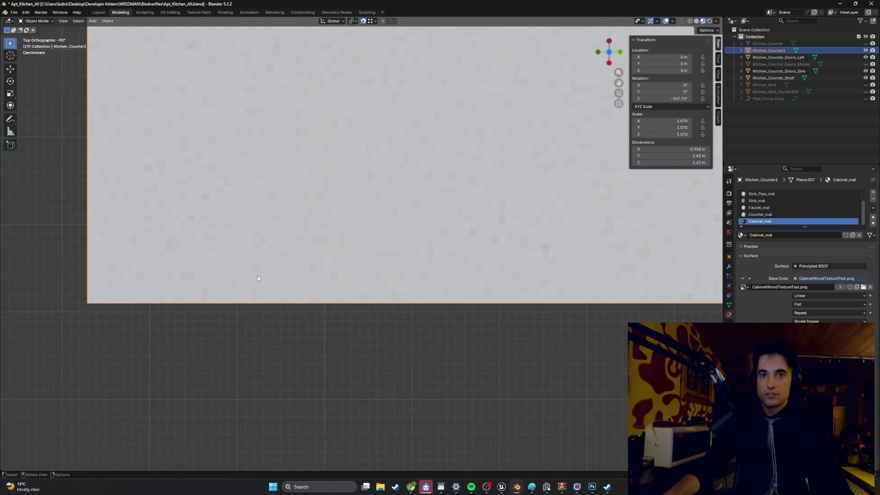
scroll(323, 255, down, 3)
drag(322, 255, 295, 252)
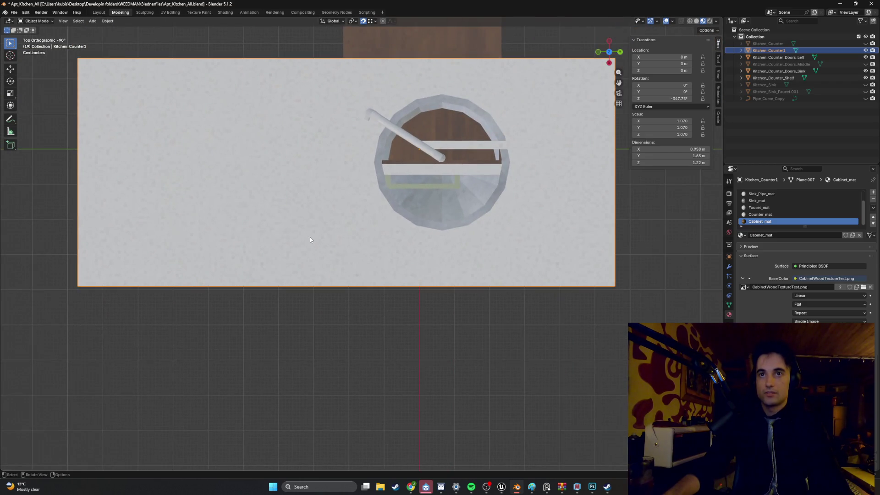
key(ctrl+a)
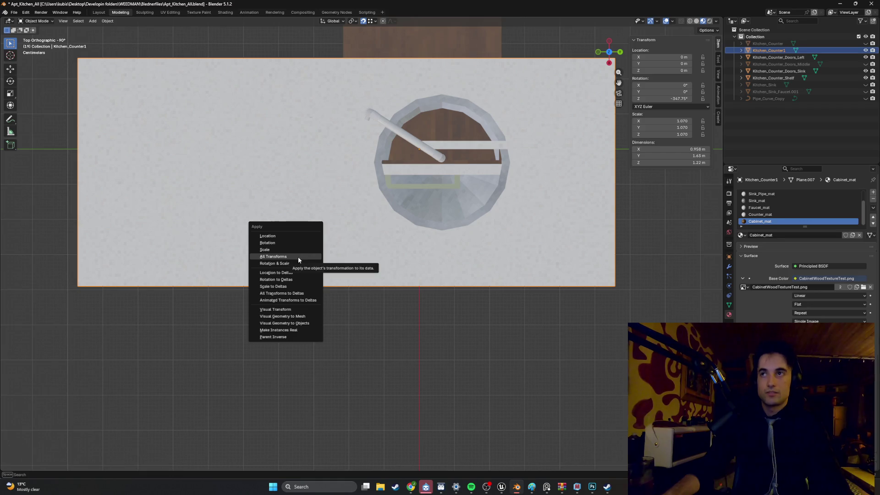
click(298, 258)
Step: Apply all transforms to the sink door and the shelf
mouse_move(303, 259)
mouse_down()
mouse_move(438, 211)
mouse_move(477, 119)
mouse_up()
click(495, 89)
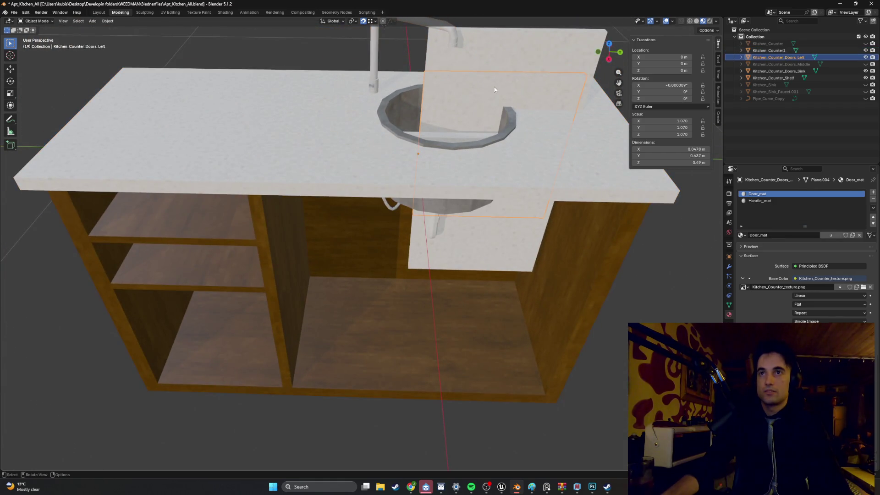
click(519, 71)
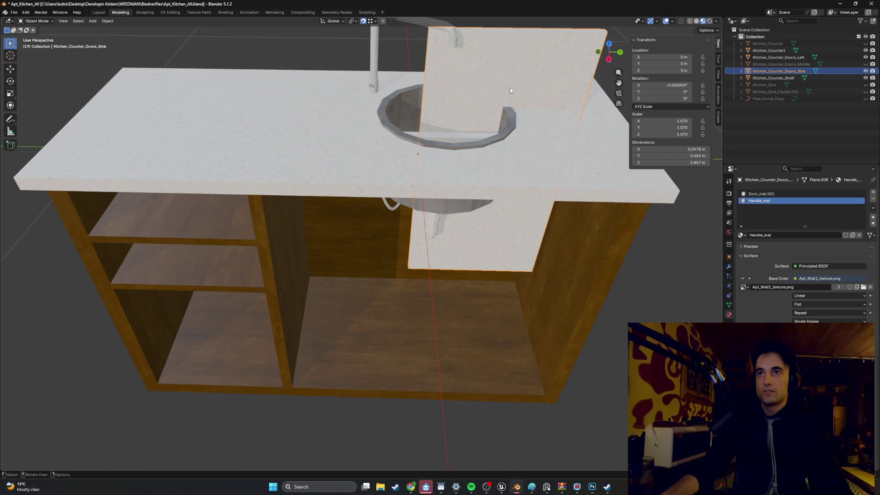
key(ctrl+a)
click(503, 93)
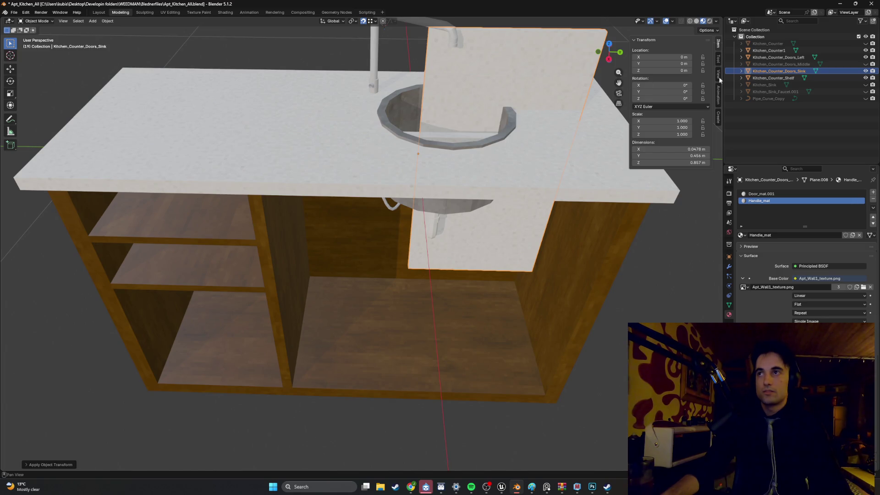
click(749, 78)
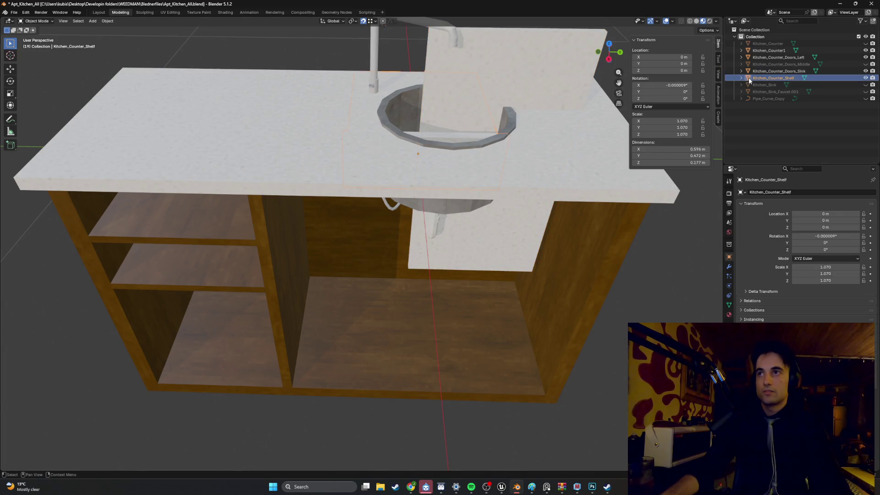
key(ctrl+a)
click(580, 102)
Step: Apply all transforms to the left door and verify each piece reads scale 1.000
click(771, 57)
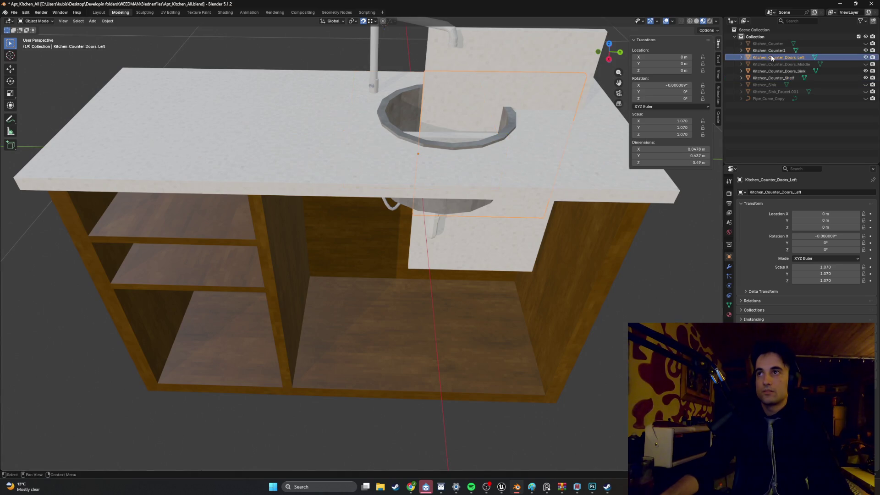
key(ctrl+a)
click(572, 122)
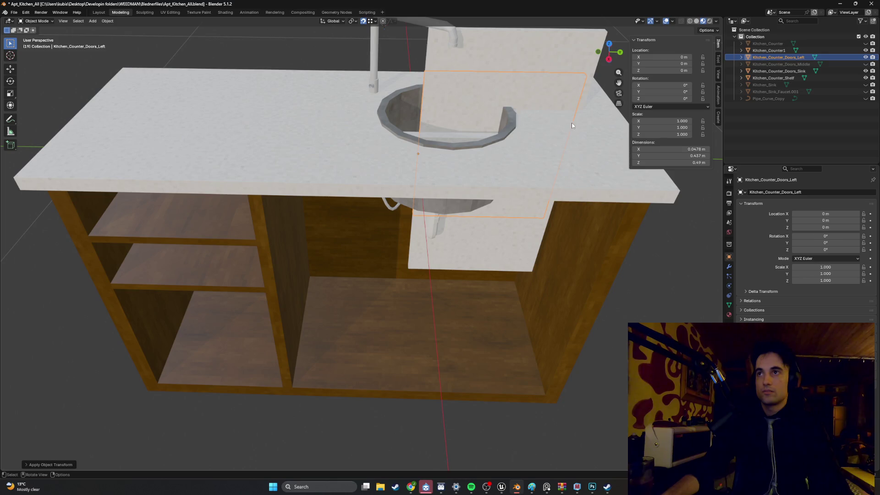
key(Up)
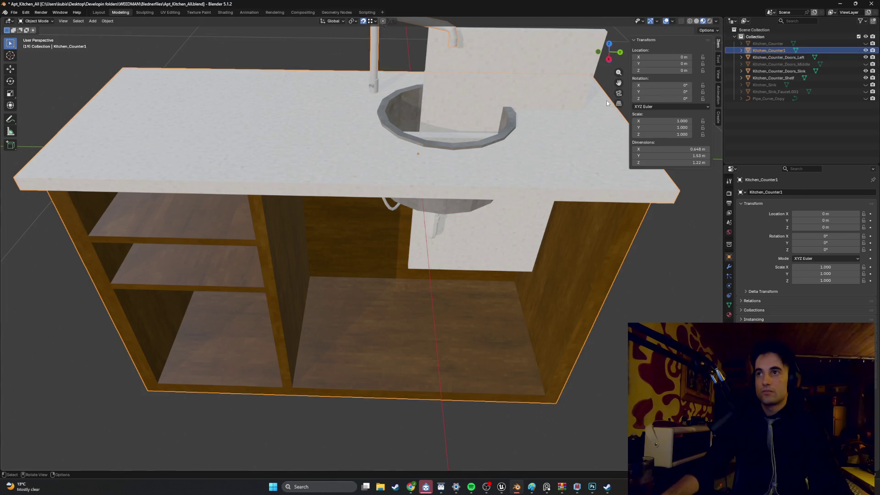
click(764, 59)
click(770, 72)
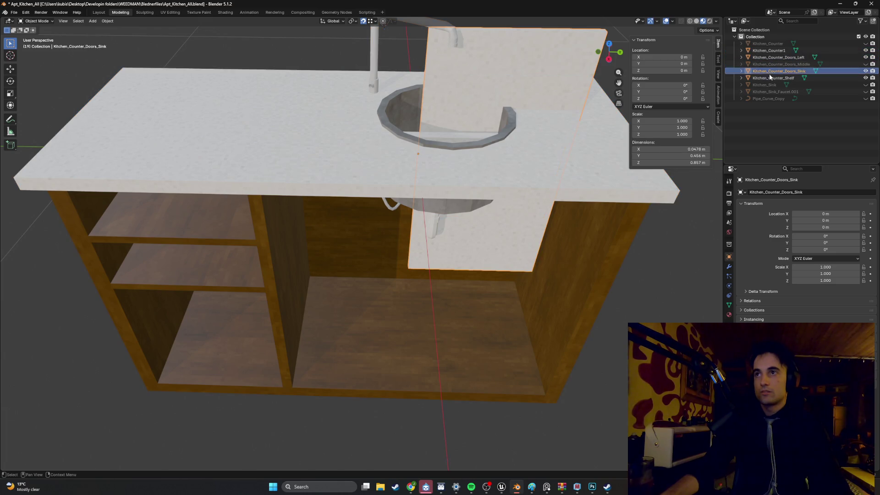
click(770, 78)
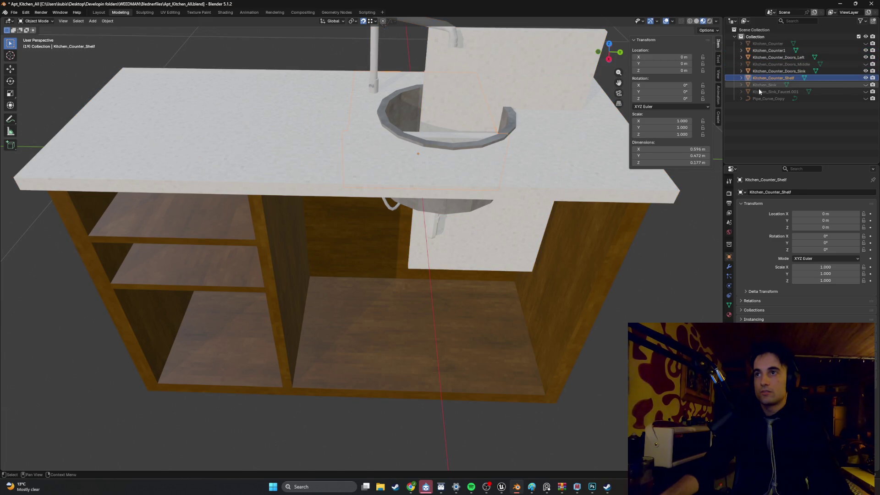
mouse_move(683, 291)
mouse_down()
mouse_move(604, 221)
mouse_move(543, 196)
mouse_move(407, 225)
mouse_up()
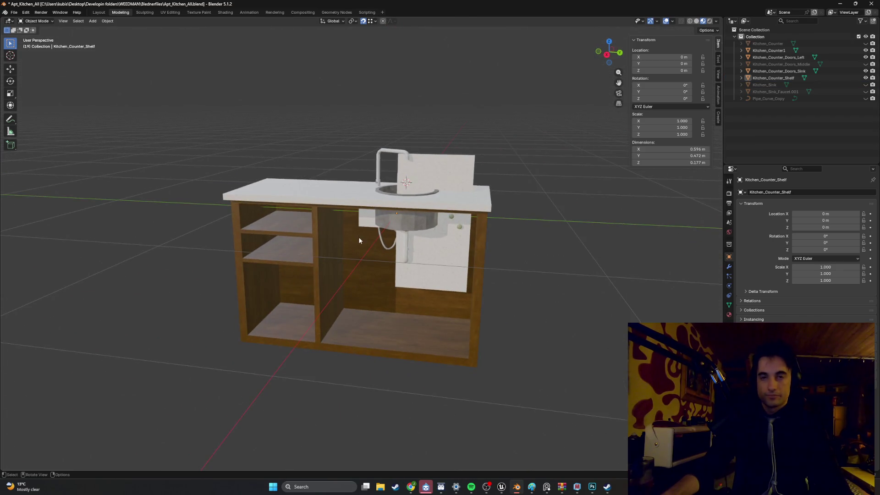
key(ctrl+z)
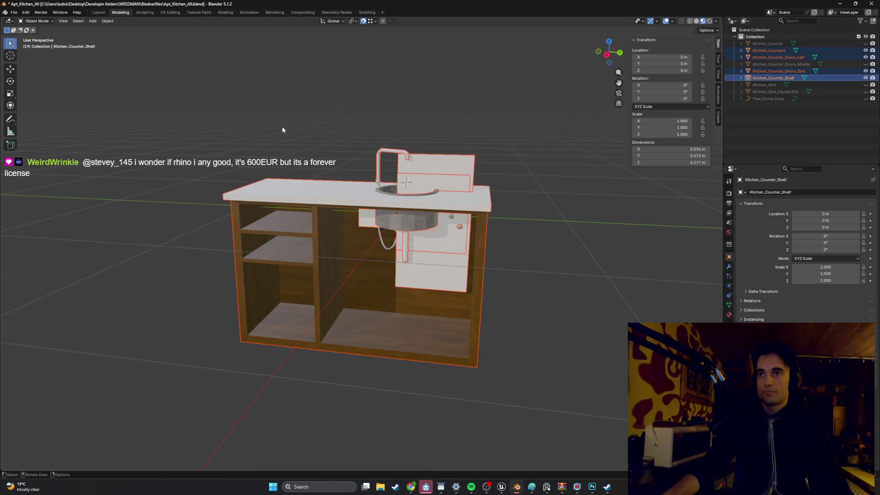
Step: Export the selection as FBX, overwriting Apt_Kitchen_Counter1.fbx
click(14, 13)
mouse_move(33, 115)
click(120, 171)
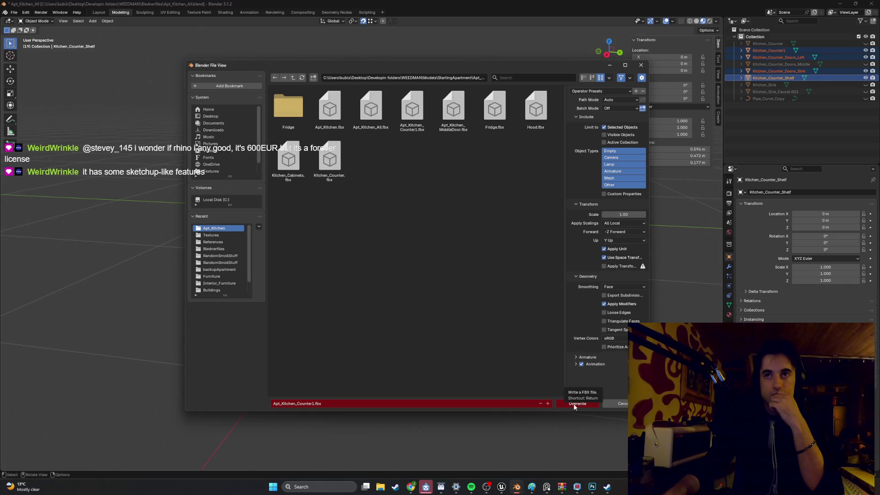
click(575, 405)
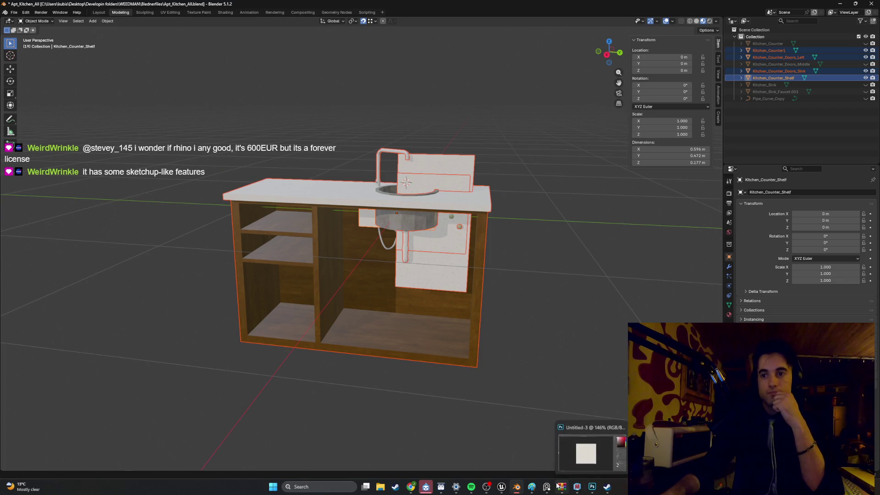
Step: Switch to the Unreal Editor project
mouse_move(511, 486)
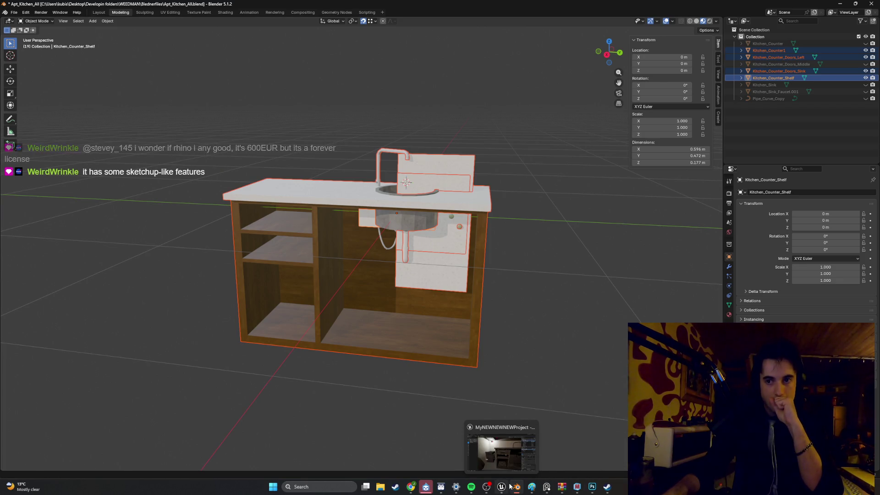
click(508, 460)
scroll(477, 324, down, 5)
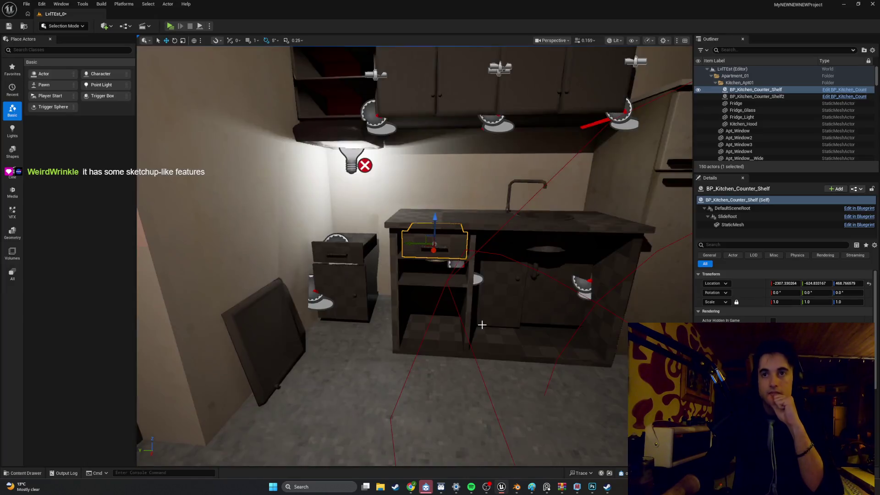
Step: Reimport the Kitchen_Counter1 and Kitchen_Counter_Doors_Left meshes from the updated FBX
scroll(471, 304, down, 3)
scroll(472, 316, up, 6)
scroll(474, 323, down, 4)
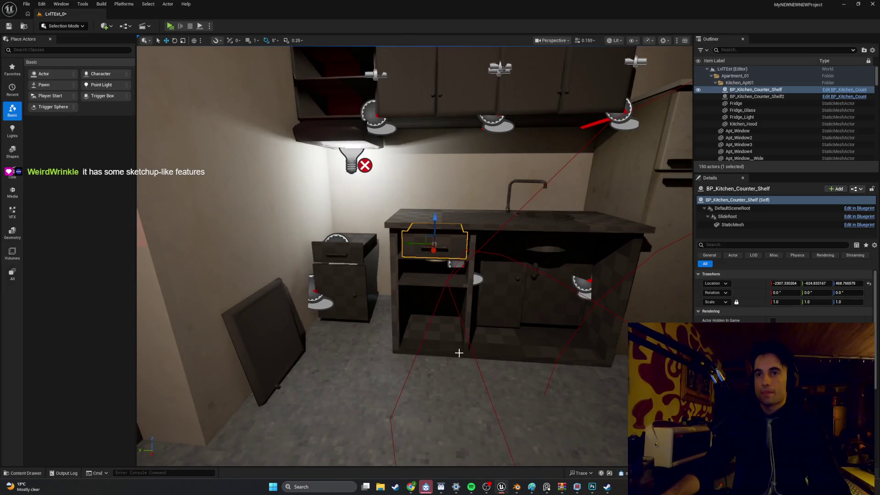
key(ctrl+space)
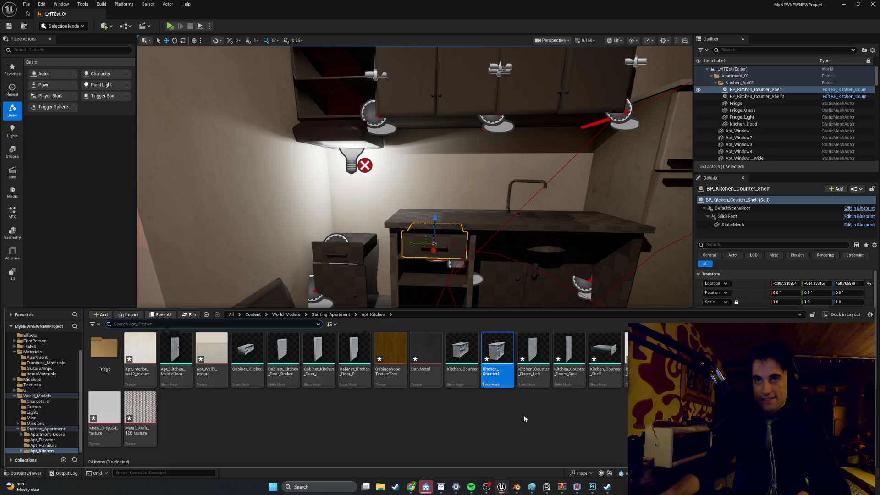
right_click(505, 347)
click(561, 133)
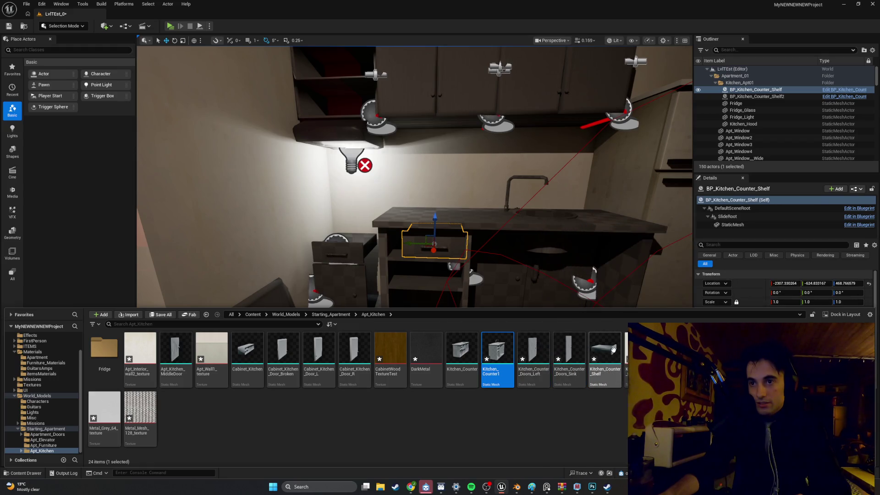
right_click(541, 356)
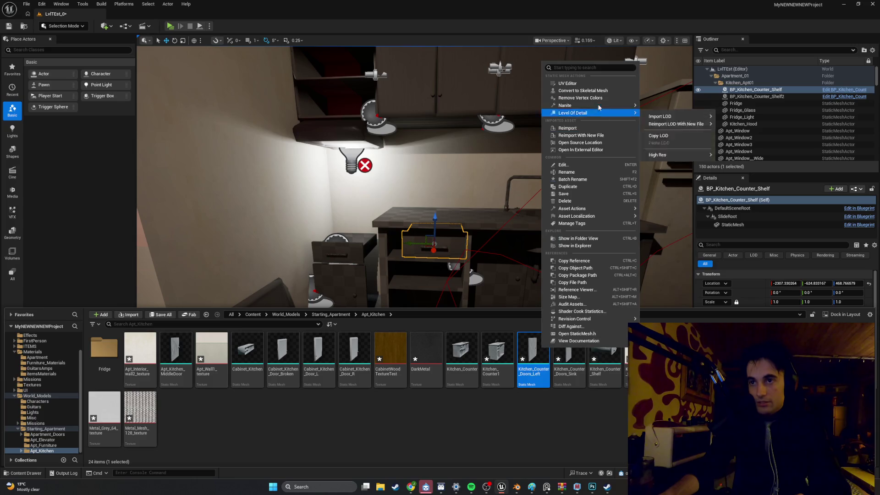
click(588, 127)
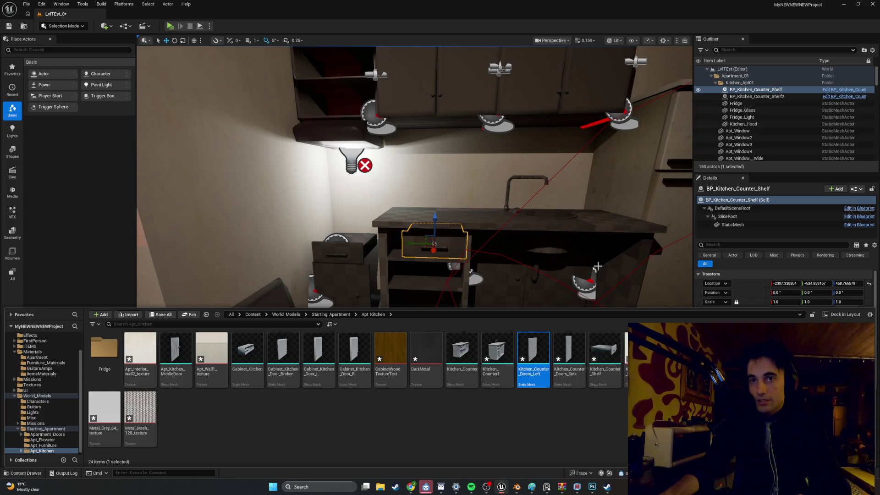
Step: Reimport Kitchen_Counter_Doors_Sink and Kitchen_Counter_Shelf, then start deleting Kitchen_Sink_Faucet
click(578, 339)
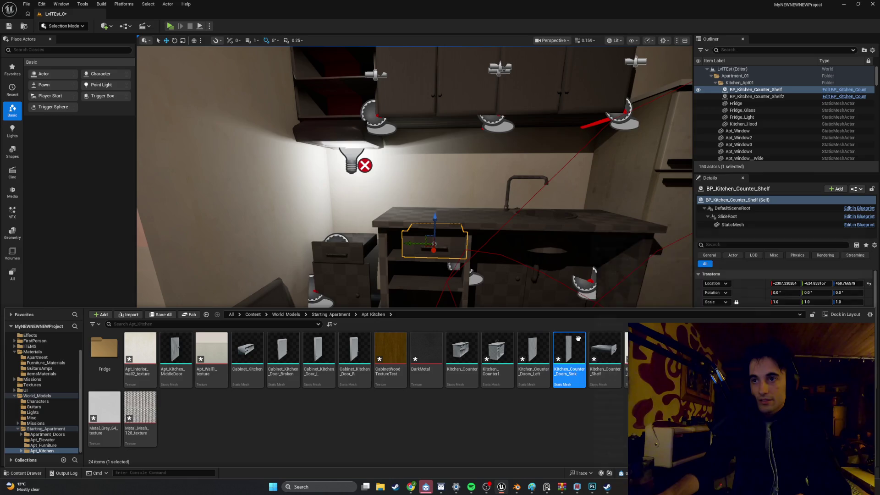
right_click(578, 341)
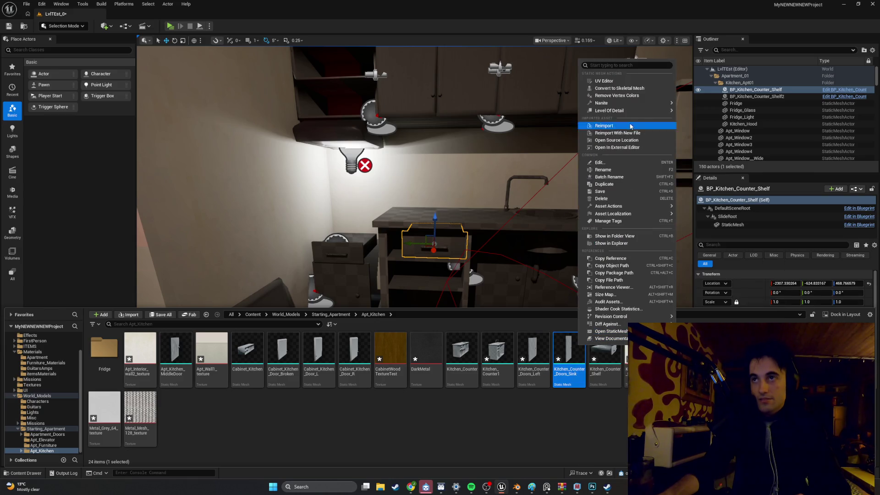
click(624, 126)
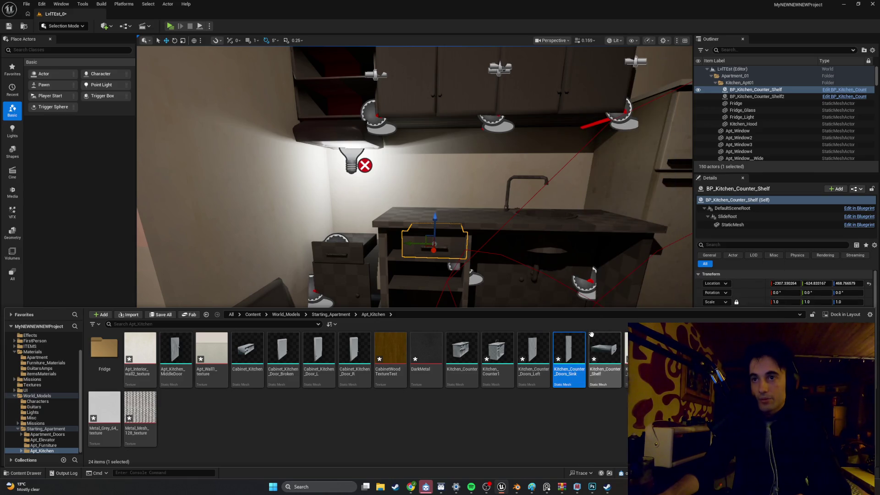
mouse_move(613, 352)
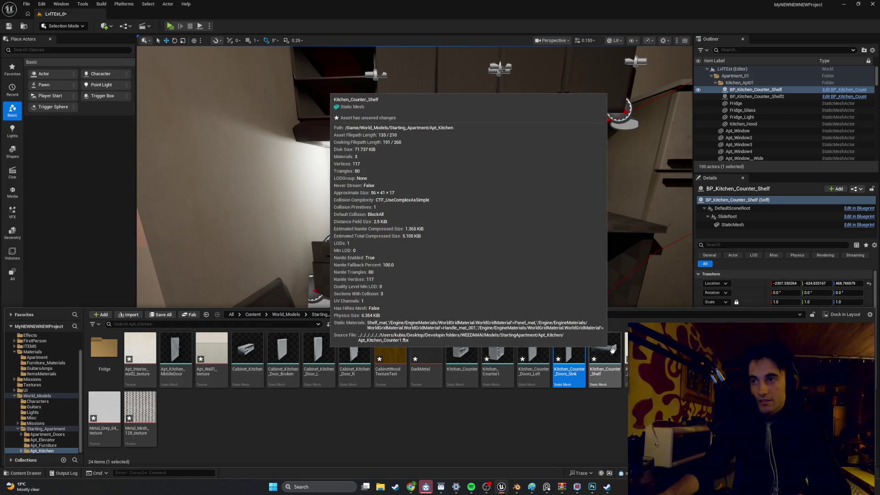
click(613, 351)
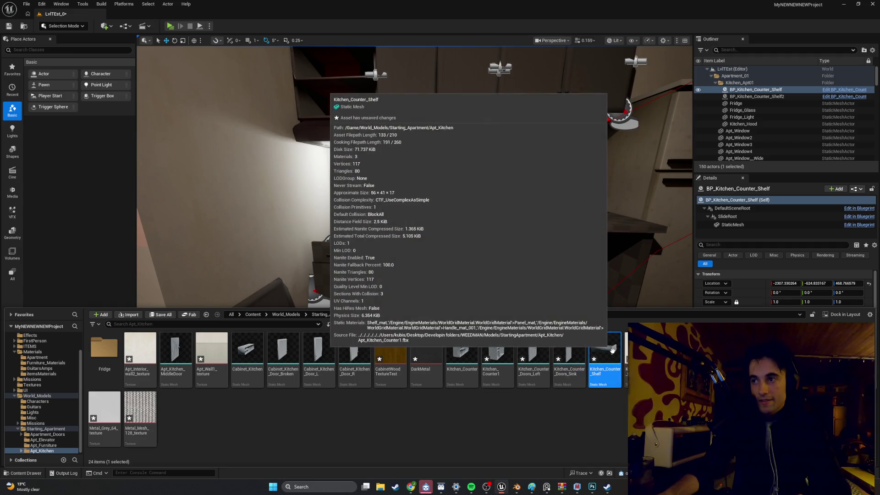
right_click(612, 351)
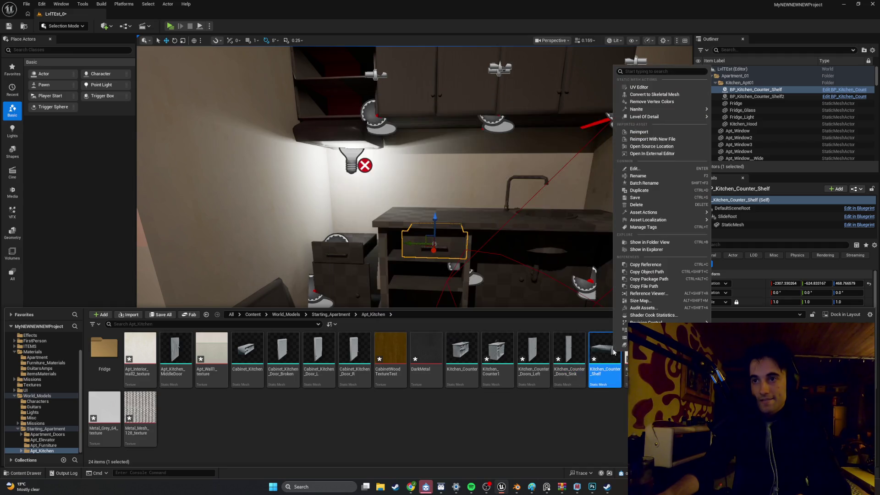
click(670, 134)
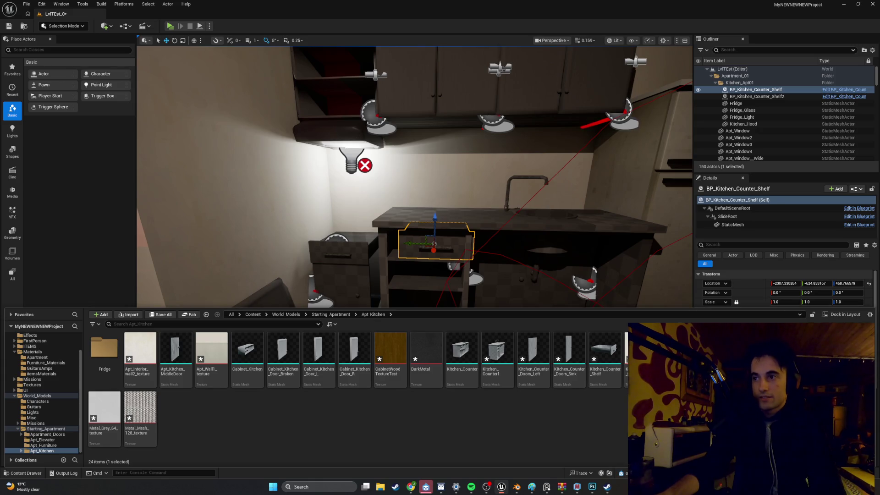
key(Delete)
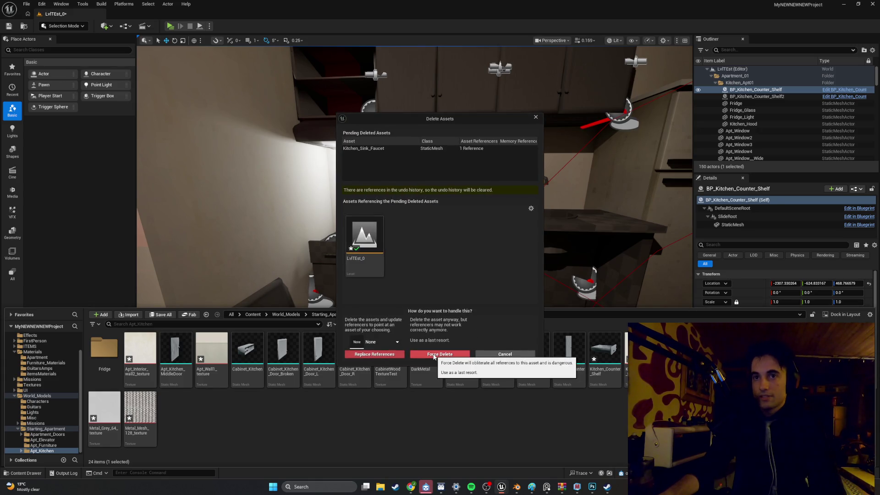
Step: Force-delete the referenced Kitchen_Sink_Faucet and Kitchen_Sink meshes
click(434, 356)
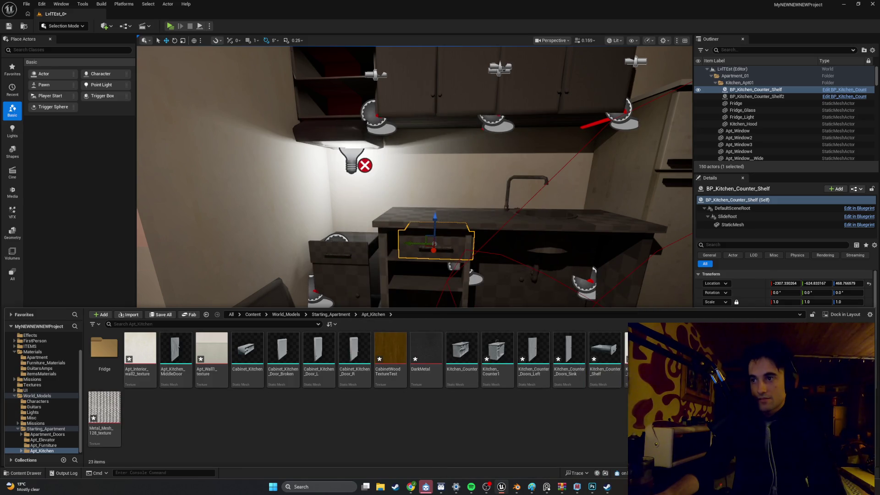
click(428, 356)
key(Delete)
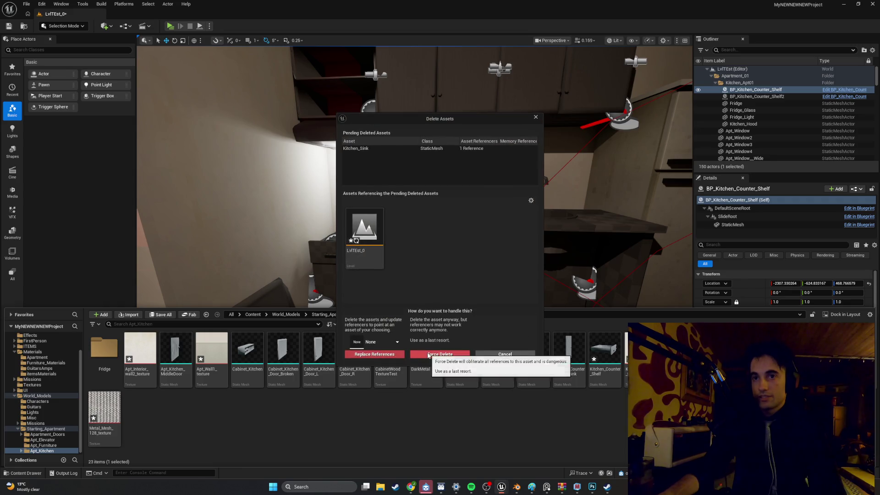
click(429, 356)
right_click(429, 356)
click(480, 405)
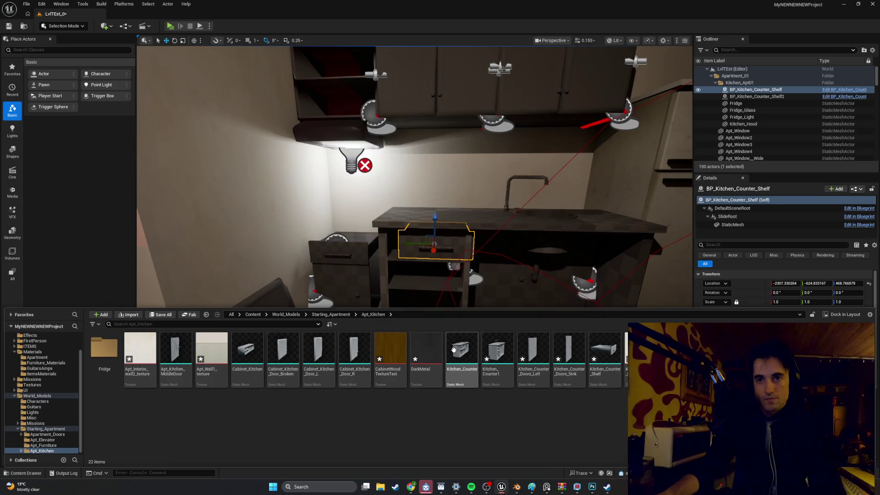
Step: Delete the CabinetWoodTextureTest, DarkMetal, Apt_Wall1_texture and Apt_Interior_wall2_texture textures
click(394, 345)
key(Delete)
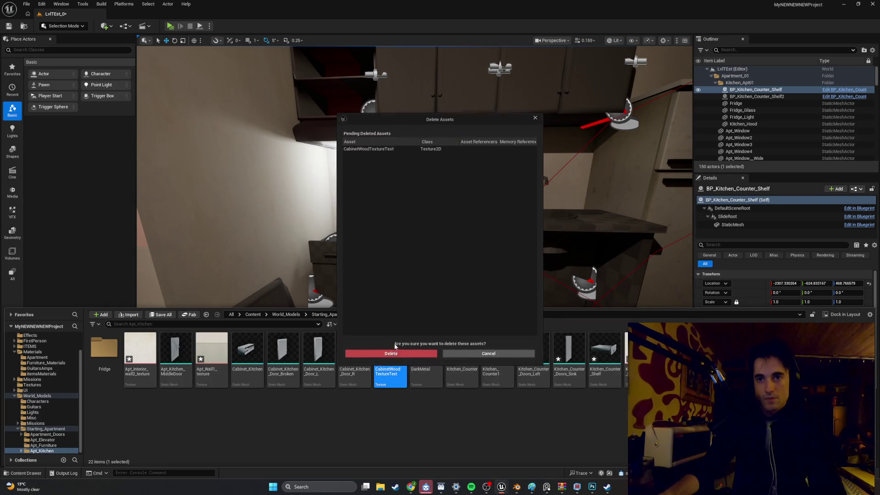
click(405, 354)
click(389, 356)
key(Delete)
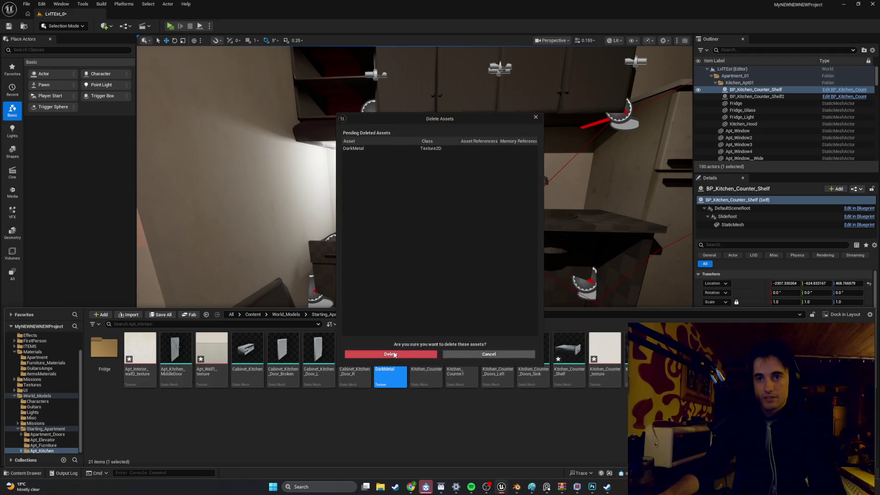
click(395, 354)
click(211, 348)
key(Delete)
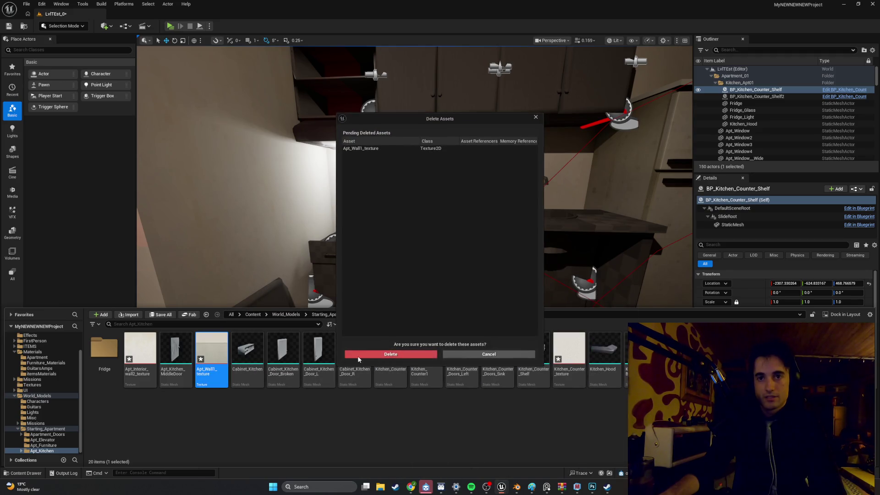
click(394, 354)
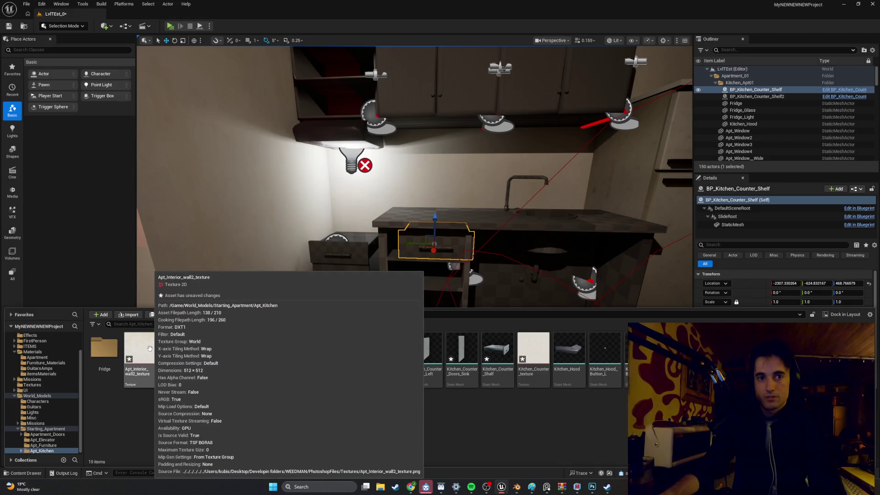
click(140, 349)
key(Delete)
click(394, 354)
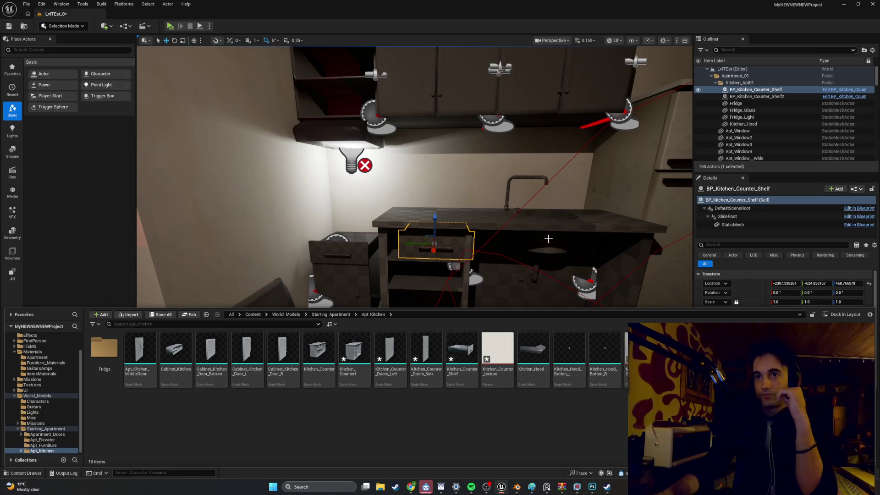
Step: Adjust Kitchen_Counter1's height in the level with the vertical move gizmo
key(ctrl+space)
scroll(595, 250, down, 3)
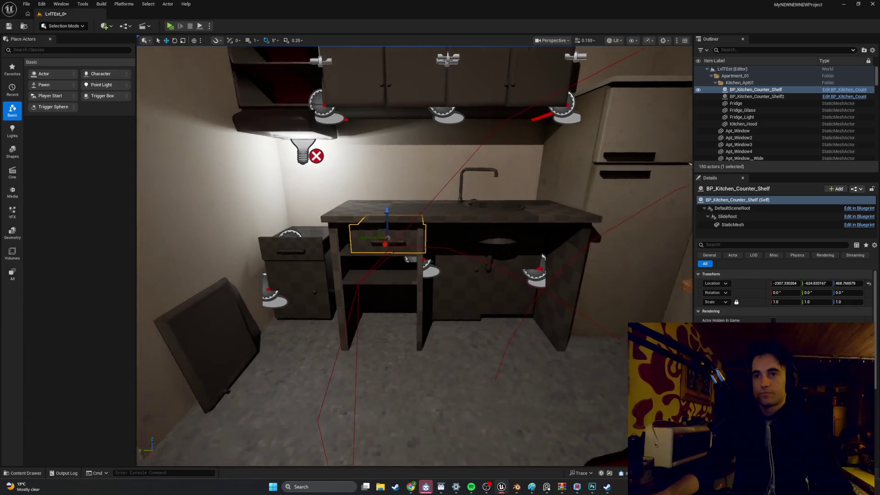
scroll(396, 240, up, 3)
click(449, 213)
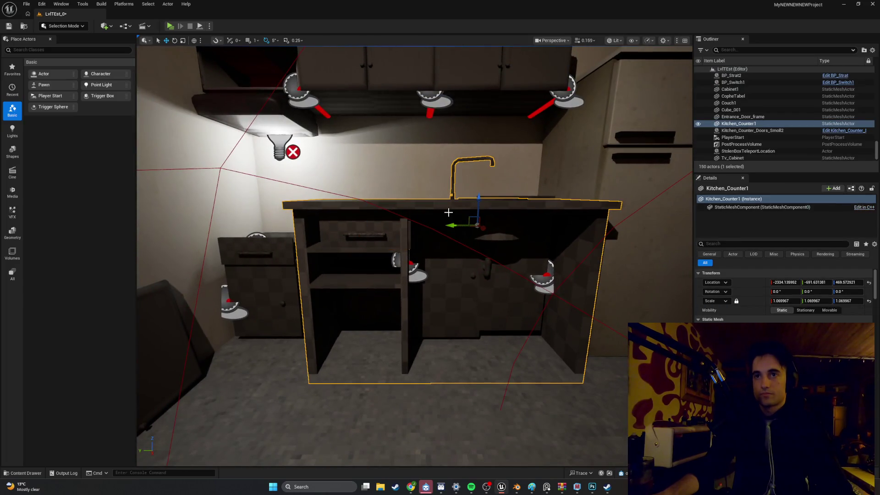
drag(481, 205, 480, 183)
scroll(508, 198, down, 4)
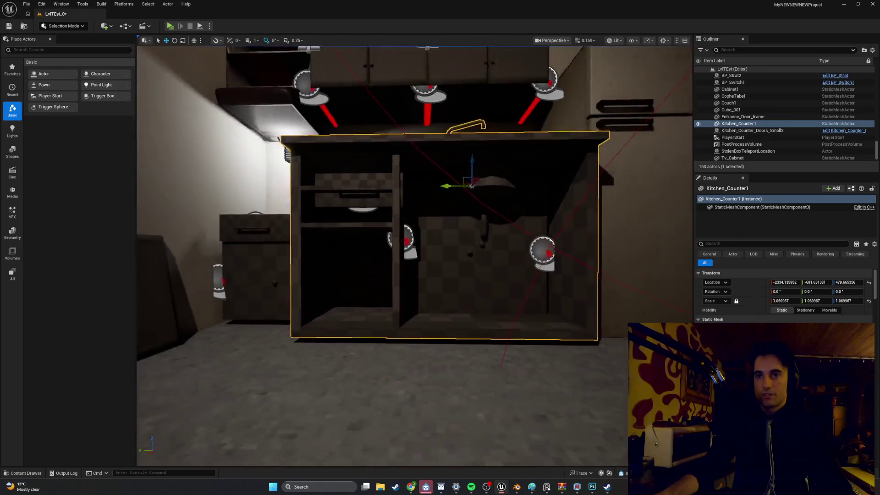
drag(473, 181, 474, 185)
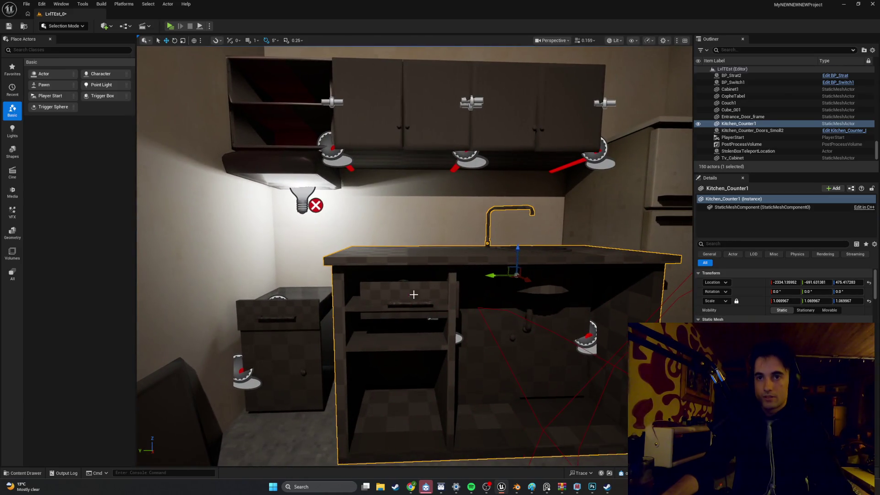
Step: Place a Kitchen_Counter_Shelf mesh drawer below the existing counter drawer
click(414, 296)
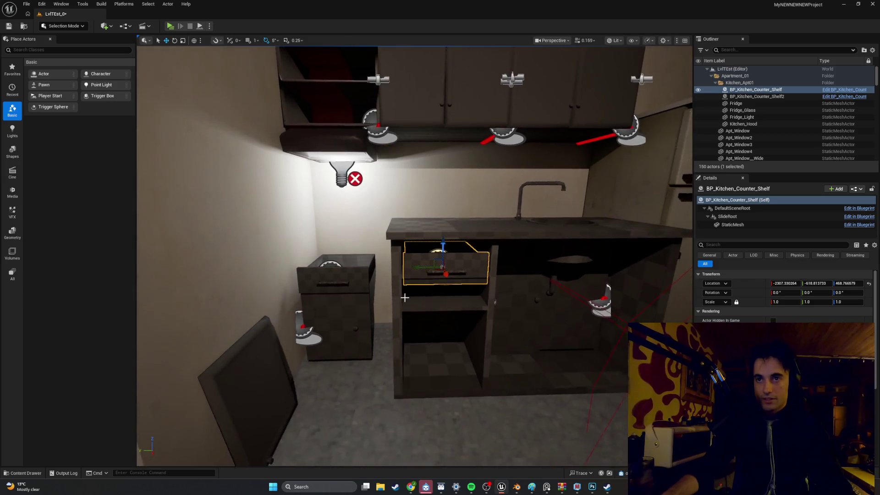
key(ctrl+space)
mouse_move(467, 351)
mouse_down()
mouse_move(457, 284)
mouse_move(444, 292)
mouse_move(452, 314)
mouse_up()
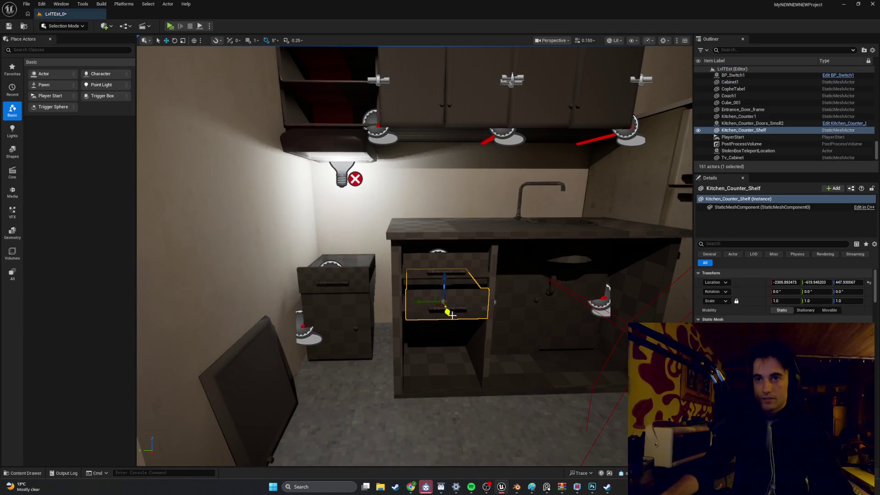
scroll(444, 293, up, 5)
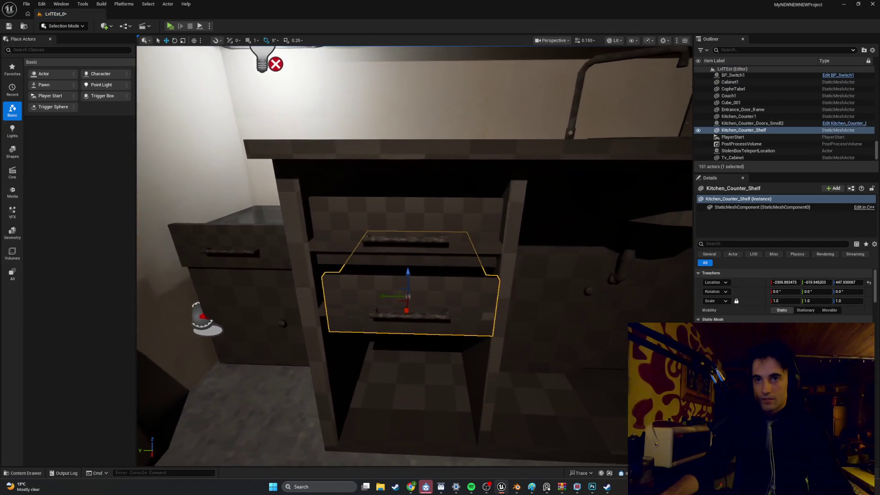
Step: Set Kitchen_Counter1's scale to 1.0 in Details
click(511, 275)
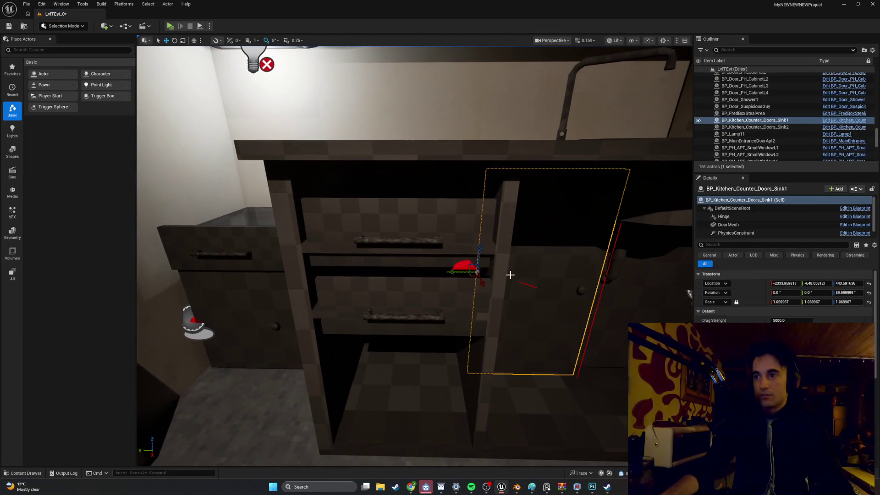
click(515, 150)
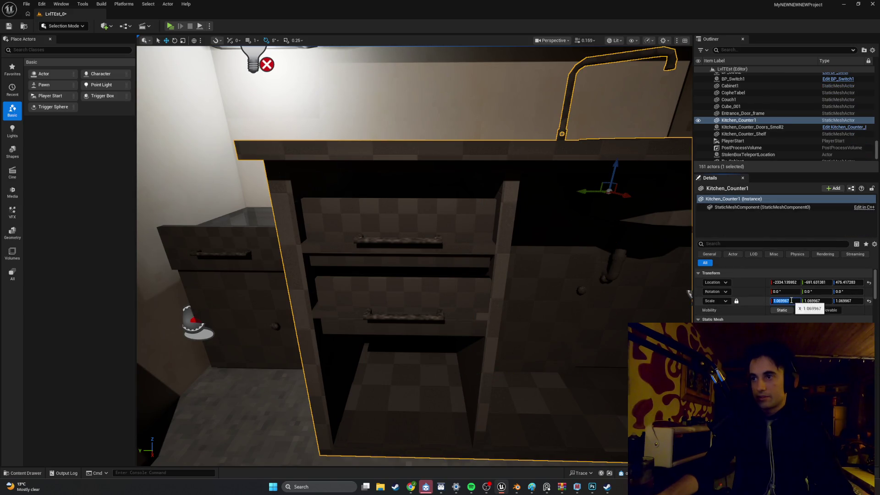
click(818, 301)
text(1)
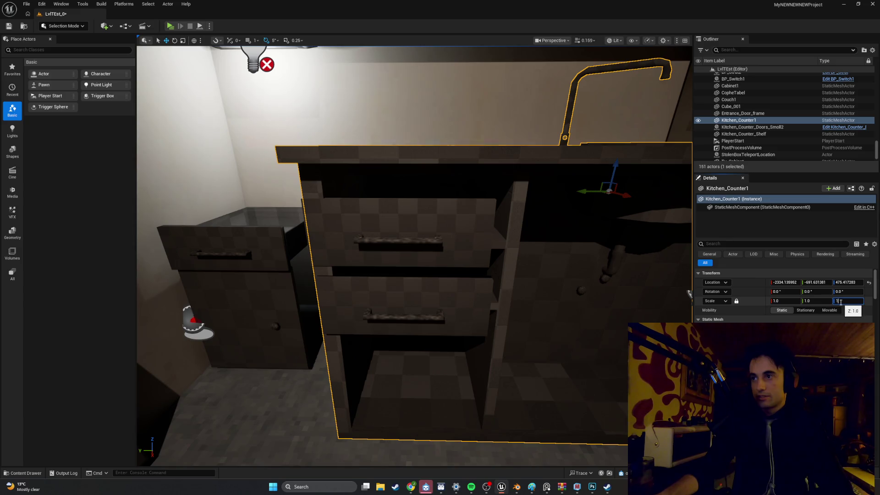
key(Return)
Step: Lower Kitchen_Counter1 slightly so it sits correctly
click(384, 229)
scroll(321, 261, down, 5)
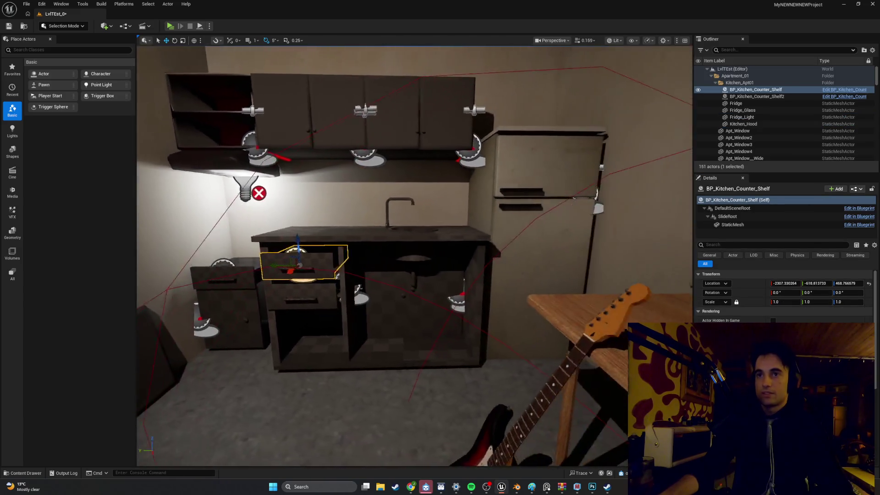
scroll(447, 229, up, 5)
click(442, 216)
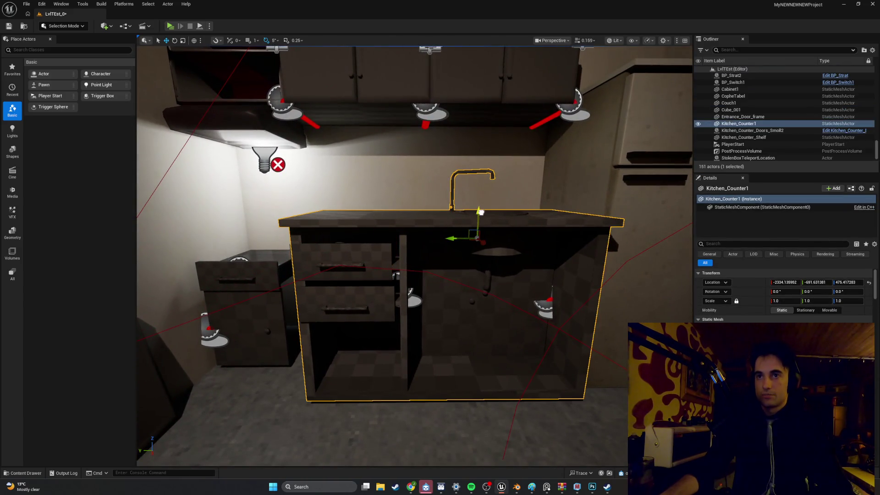
drag(480, 212, 481, 216)
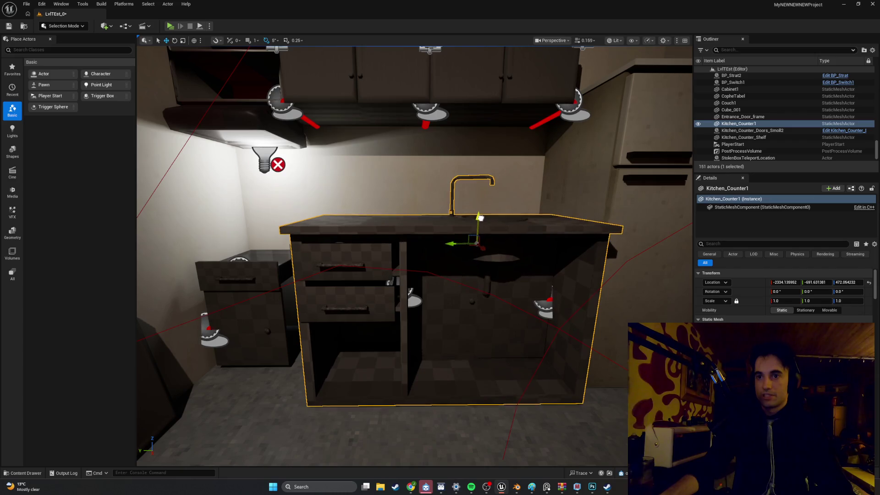
scroll(400, 290, up, 3)
Step: Delete the duplicate upper shelf drawer, leaving a single drawer in the counter
click(400, 290)
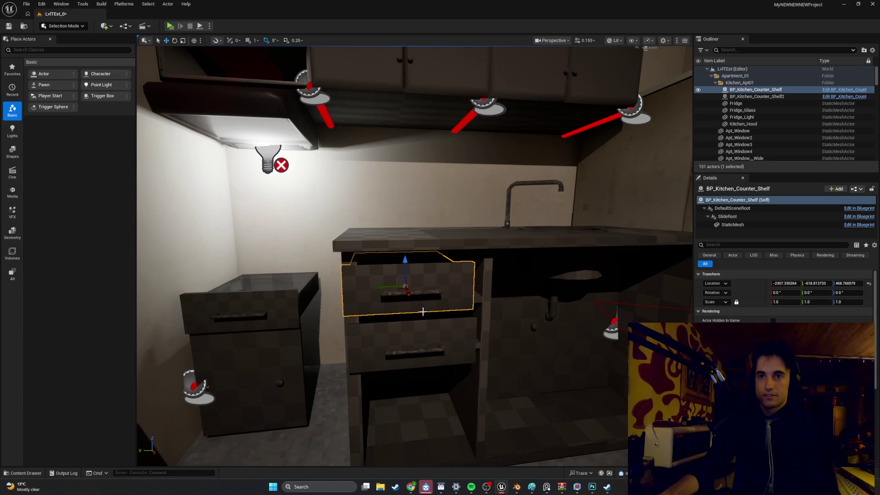
click(430, 331)
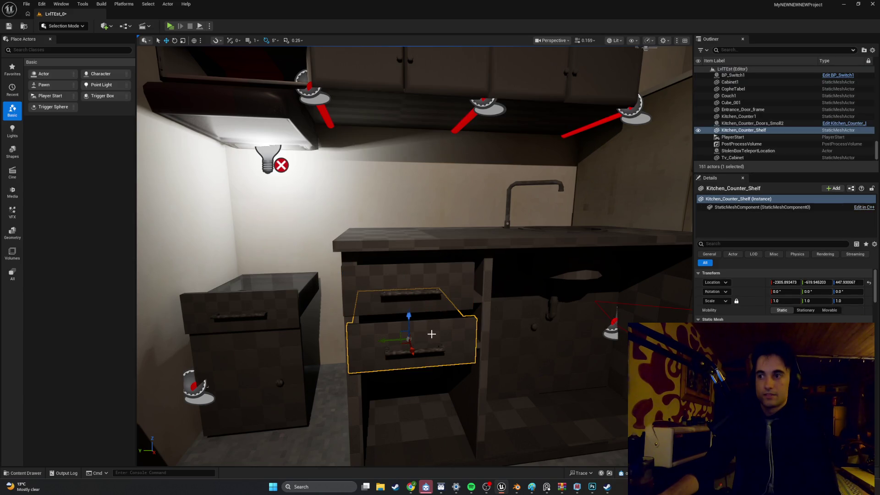
click(426, 306)
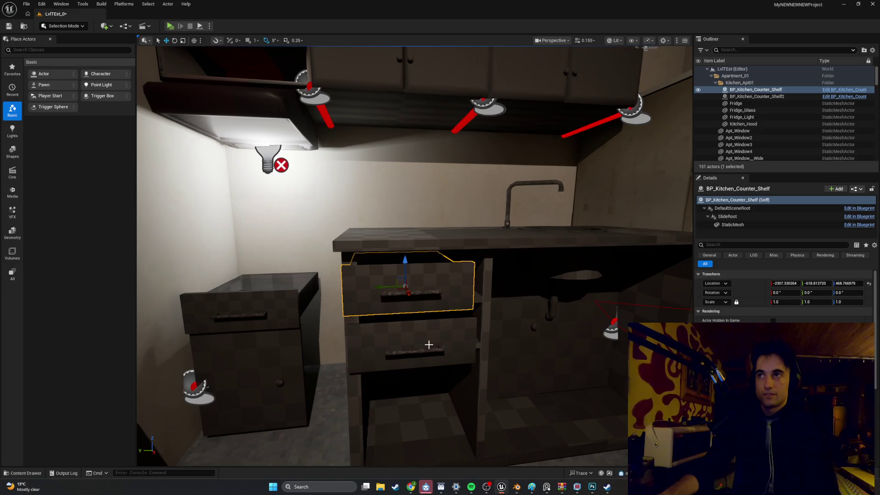
key(Delete)
mouse_move(426, 347)
mouse_down()
mouse_move(399, 316)
mouse_move(402, 269)
mouse_move(218, 321)
mouse_move(340, 310)
mouse_move(633, 152)
mouse_up()
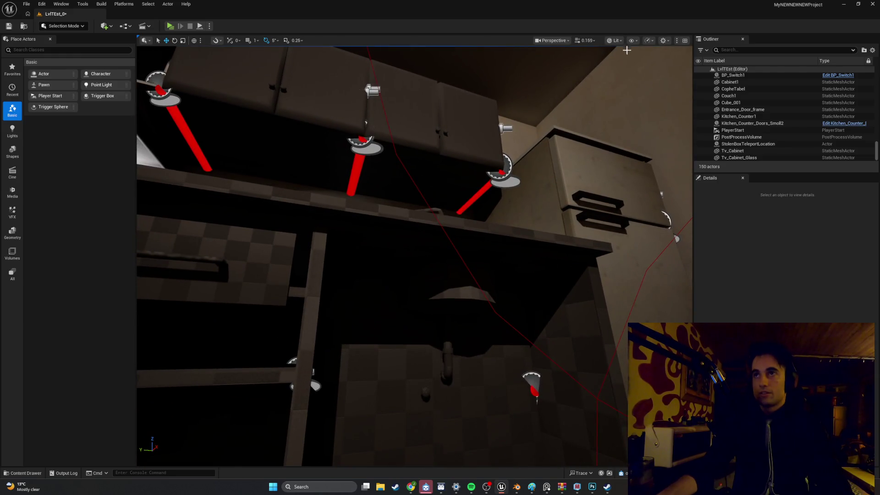
Step: Switch the viewport to Unlit and pull the sink cabinet door out of the counter
click(615, 41)
click(629, 73)
drag(542, 193, 499, 258)
click(230, 316)
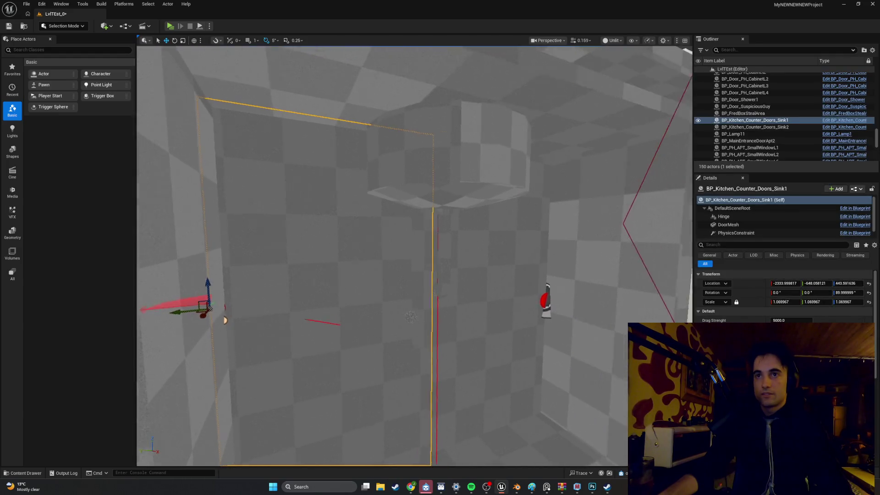
key(f)
mouse_move(275, 279)
mouse_down()
mouse_move(261, 271)
mouse_move(285, 299)
mouse_move(326, 275)
mouse_move(294, 289)
mouse_move(344, 289)
mouse_up()
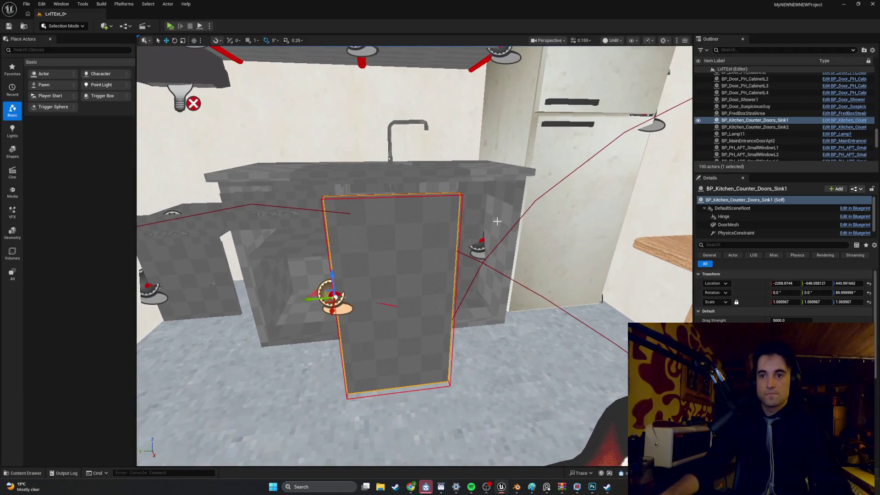
Step: Create Kitchen_Counter_texture_Mat and further materials from the texture assets with Create Material
key(ctrl+space)
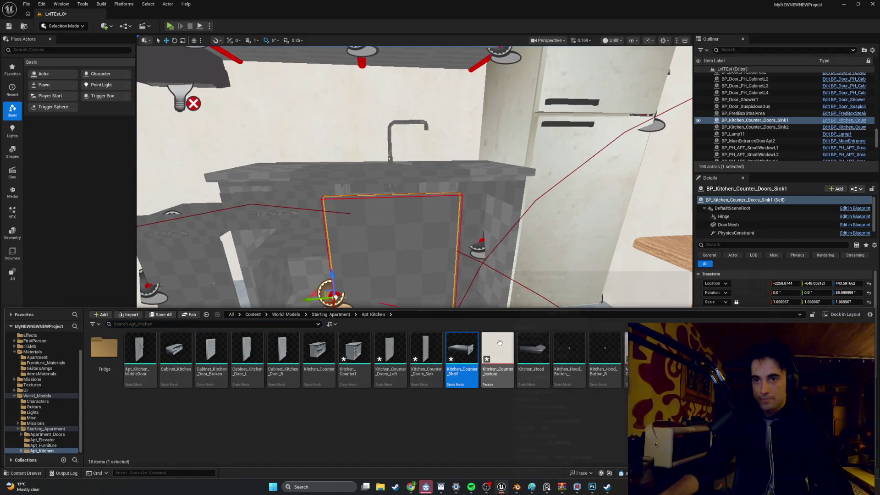
right_click(499, 350)
click(531, 64)
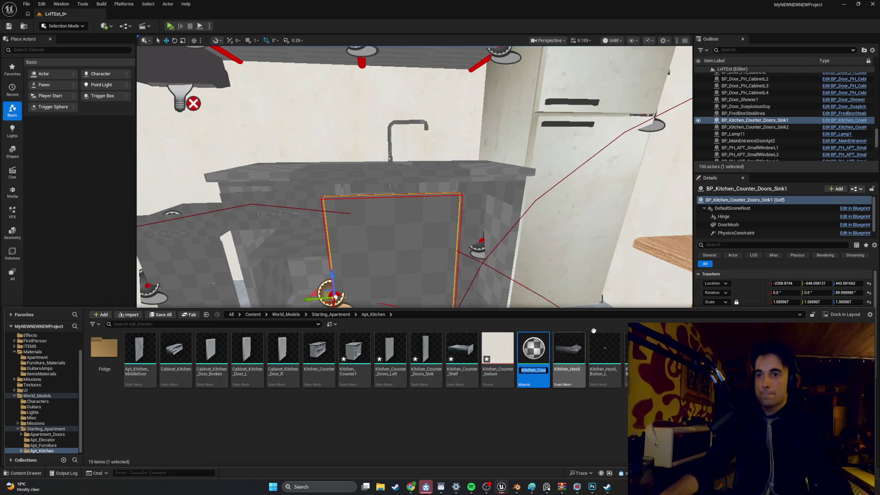
click(689, 71)
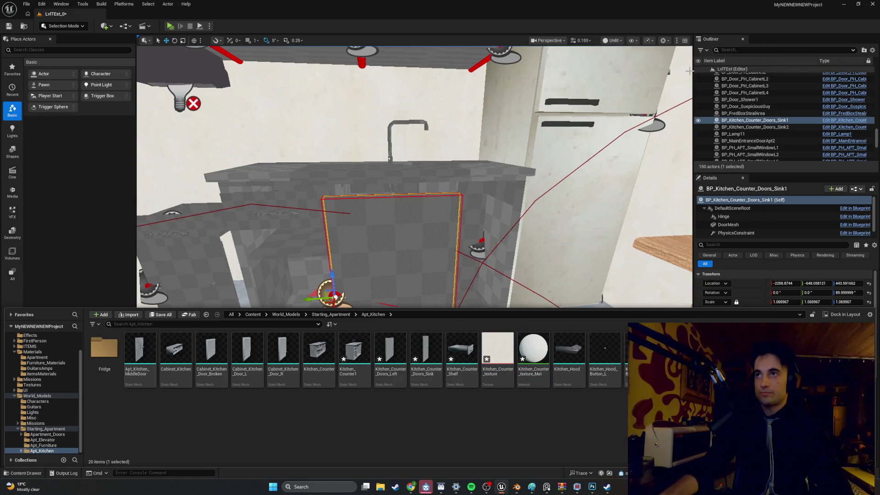
right_click(745, 176)
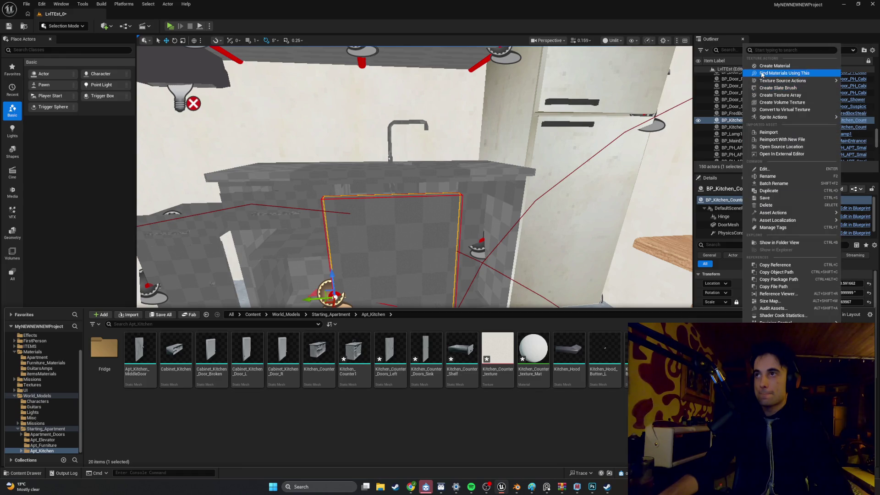
click(780, 73)
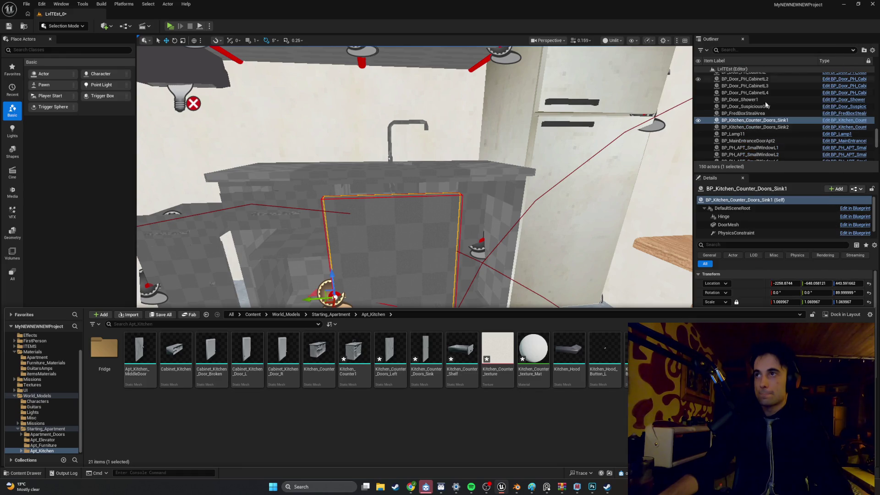
right_click(801, 121)
click(805, 74)
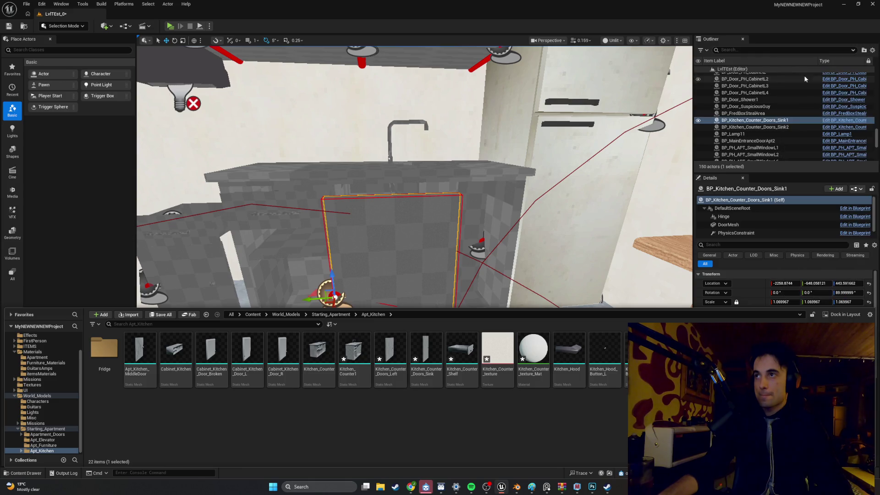
Step: Open Kitchen_Counter_texture's Filter setting and maximize its texture editor
double_click(508, 362)
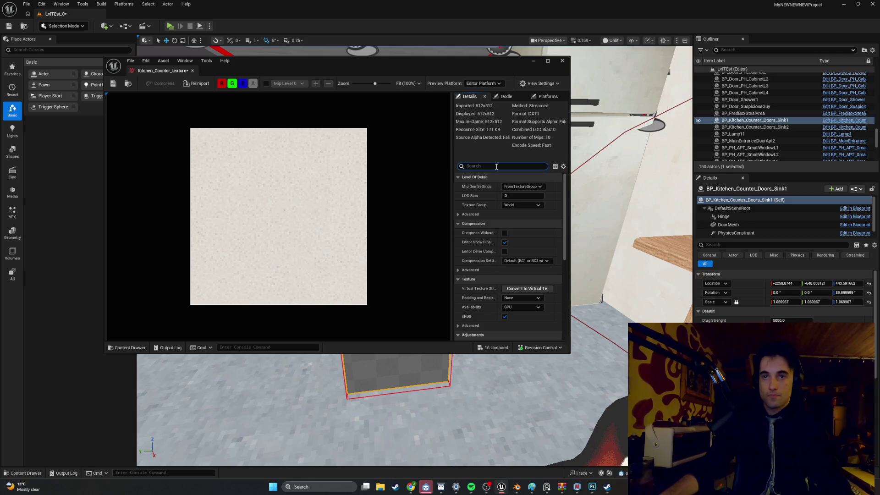
click(496, 166)
text(fil)
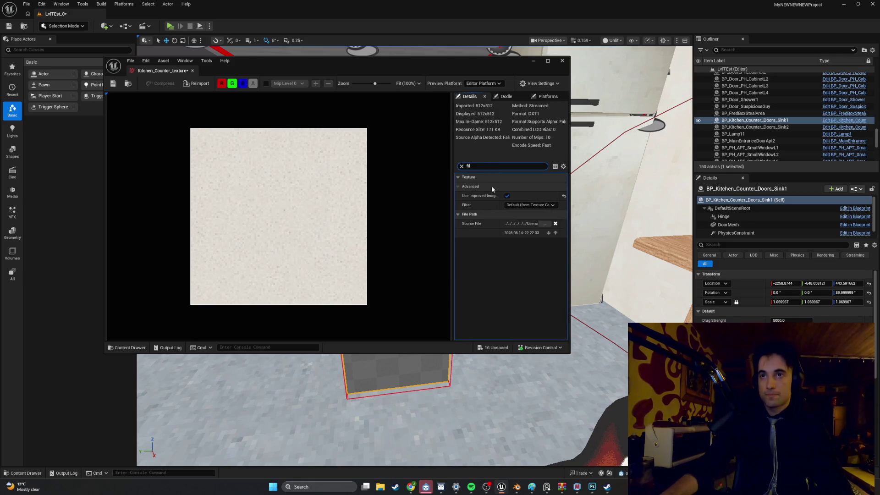
click(515, 205)
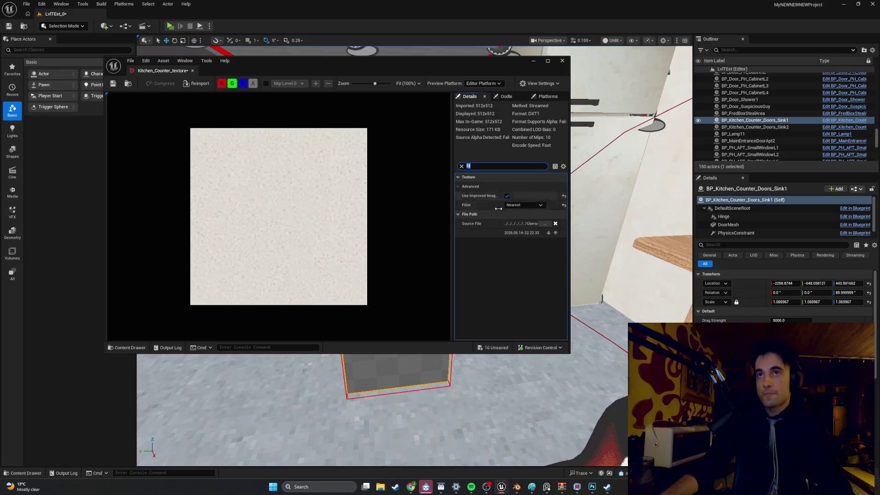
key(ctrl+space)
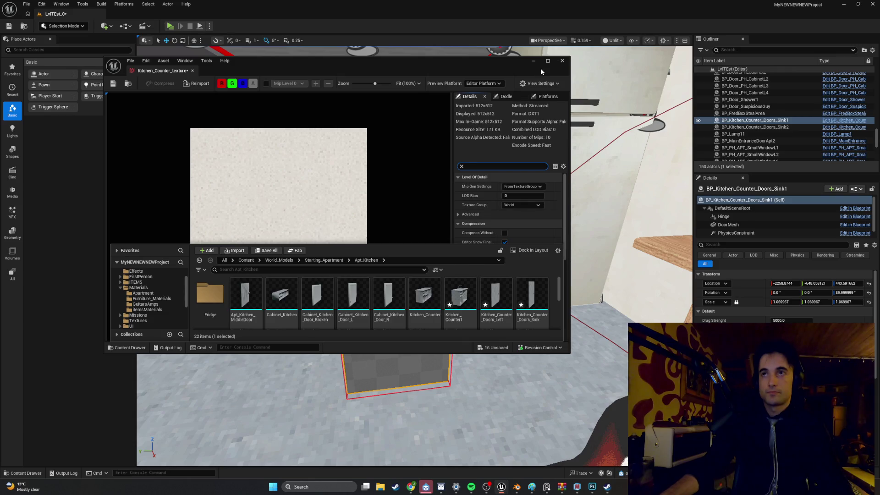
click(547, 61)
key(ctrl+space)
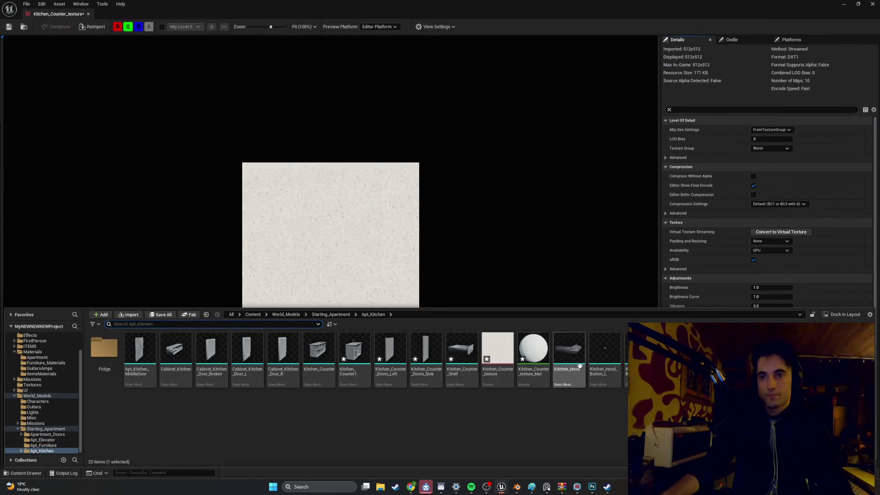
Step: Set the chrome, Metal_Grey_64 and Metal_Mesh_128 textures to Nearest filtering
double_click(676, 349)
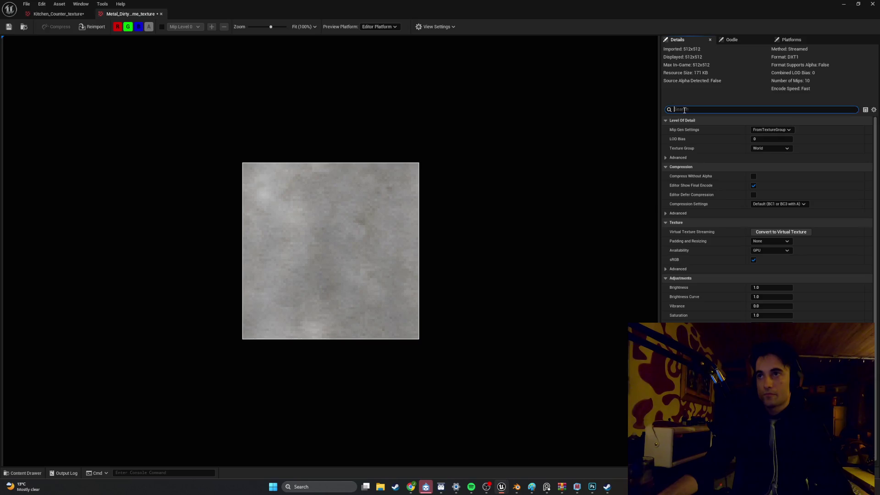
text(filt)
click(775, 148)
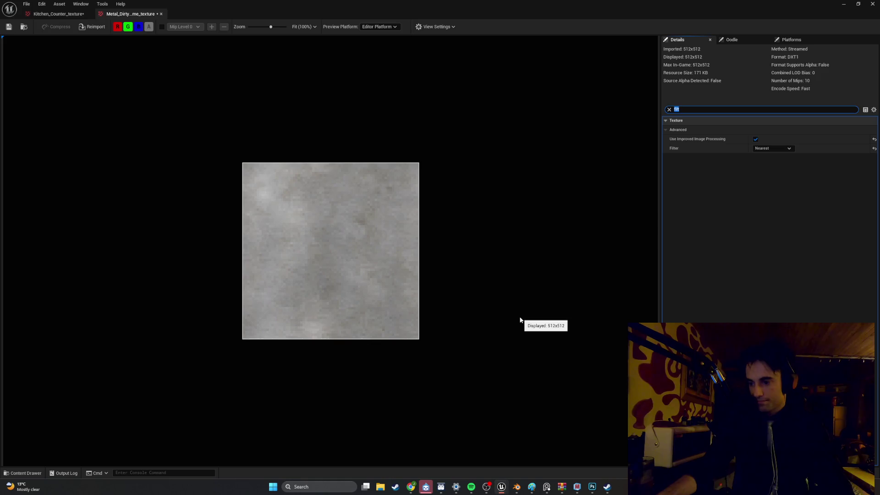
click(24, 473)
double_click(642, 351)
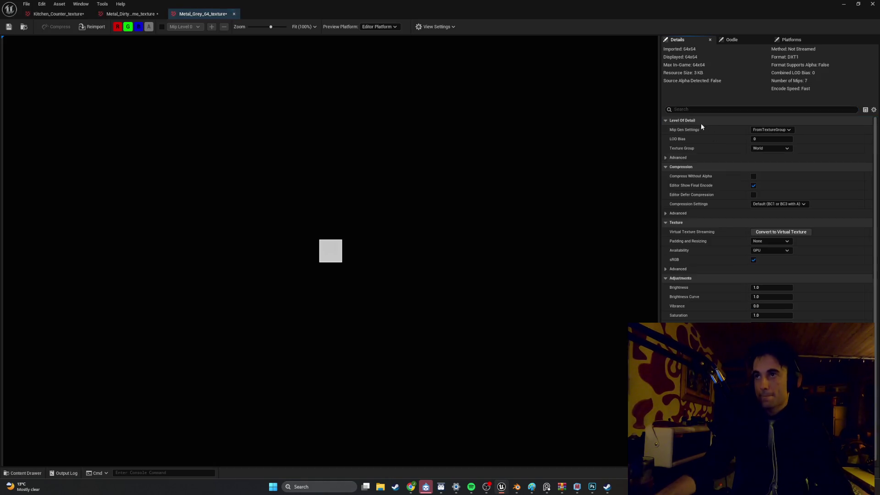
text(filter)
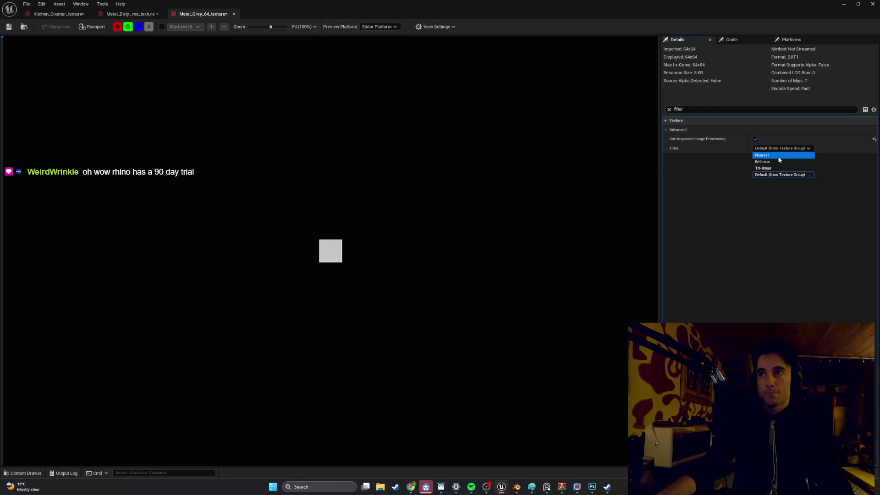
click(26, 473)
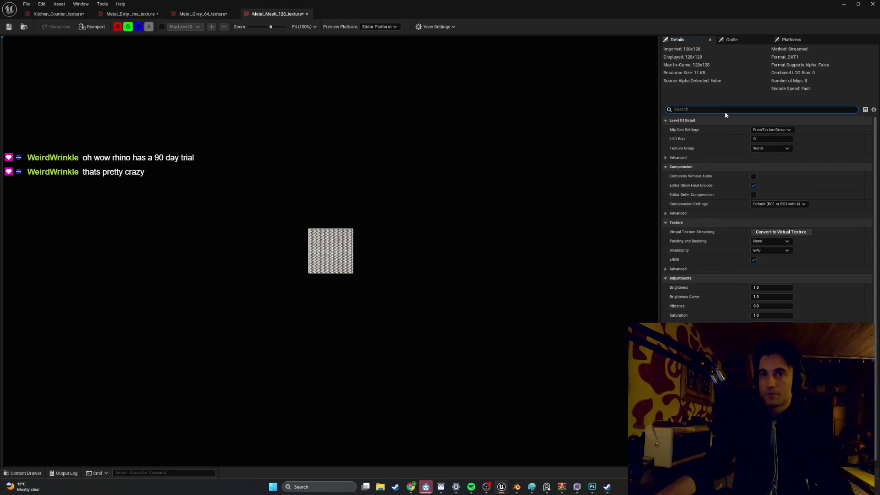
text(ter)
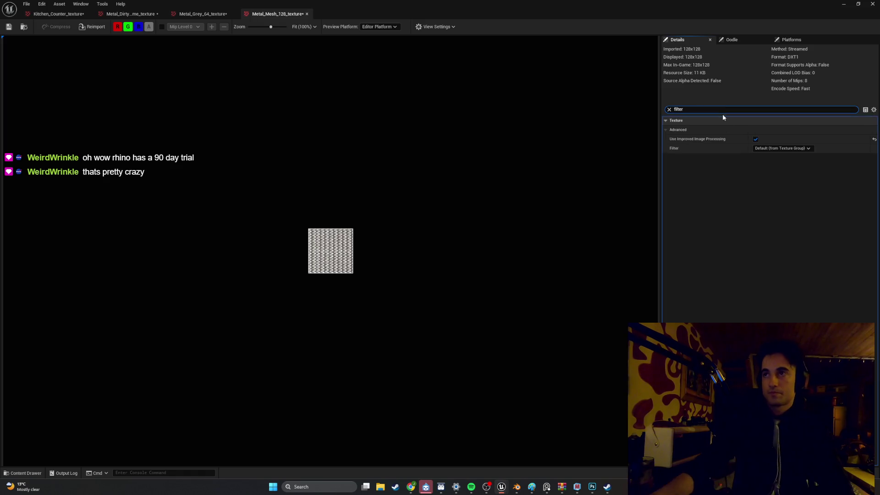
click(761, 148)
click(764, 159)
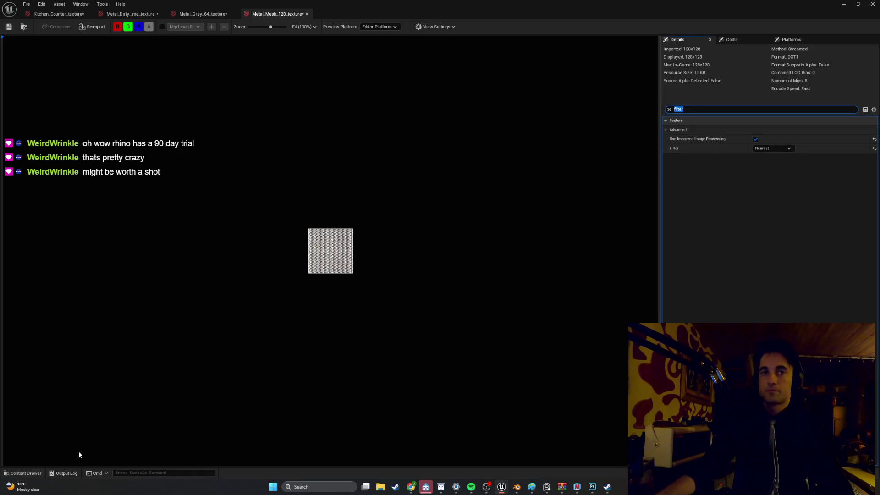
Step: Open Kitchen_Counter_texture_Mat in the material editor
click(31, 474)
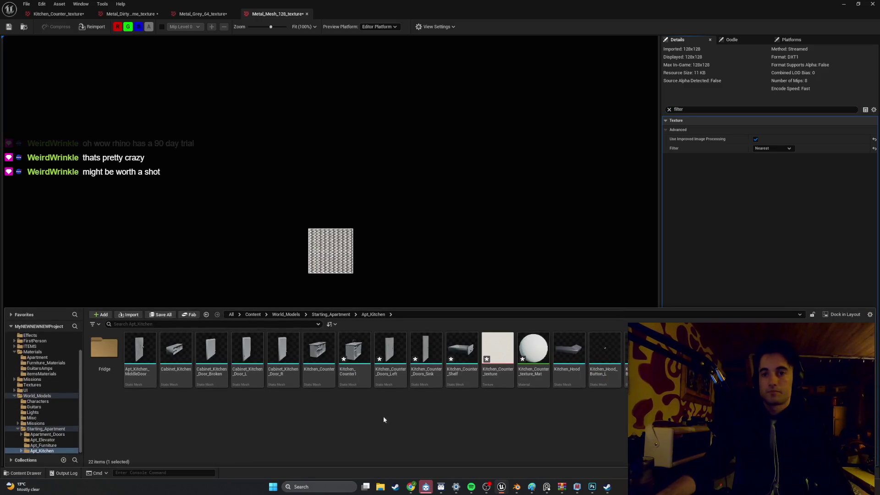
click(548, 348)
double_click(548, 348)
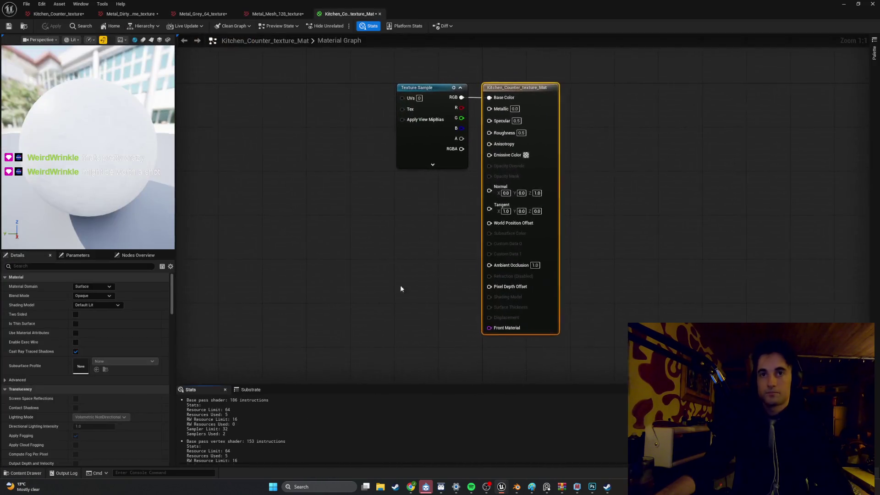
Step: Wire a TexCoord node into the counter material's texture UVs and save it
right_click(360, 210)
text(tex)
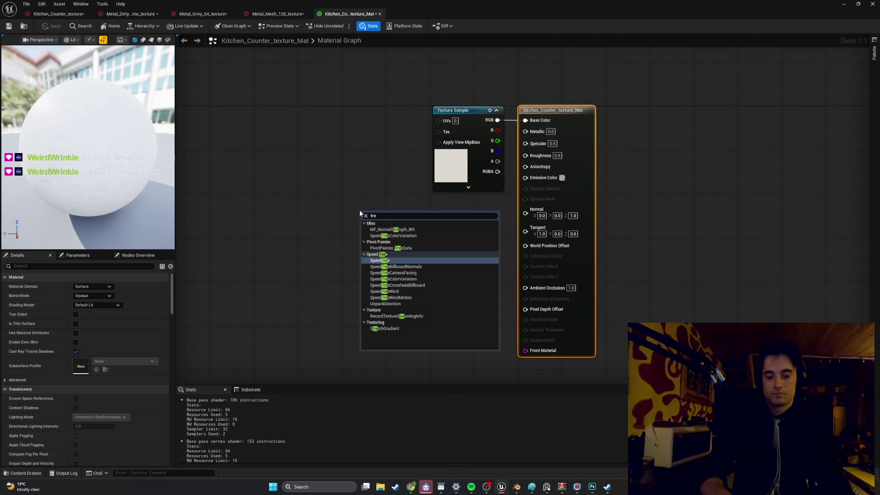
text(coord)
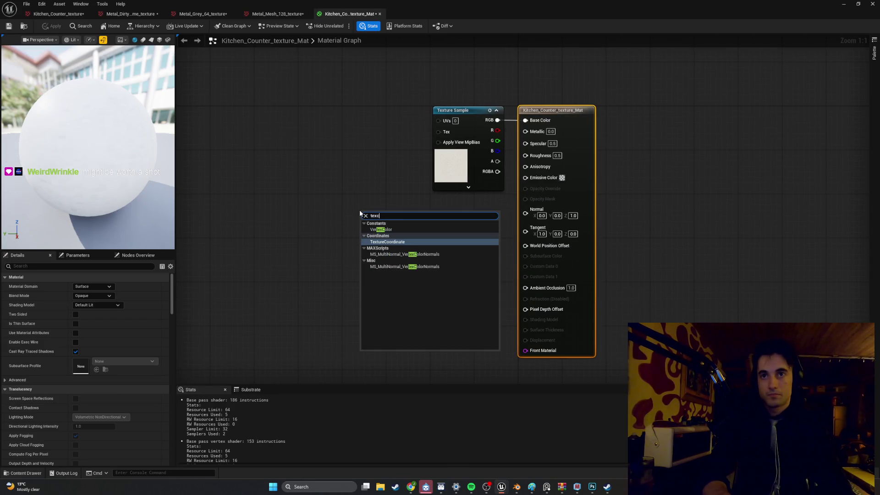
key(Return)
drag(389, 216, 362, 126)
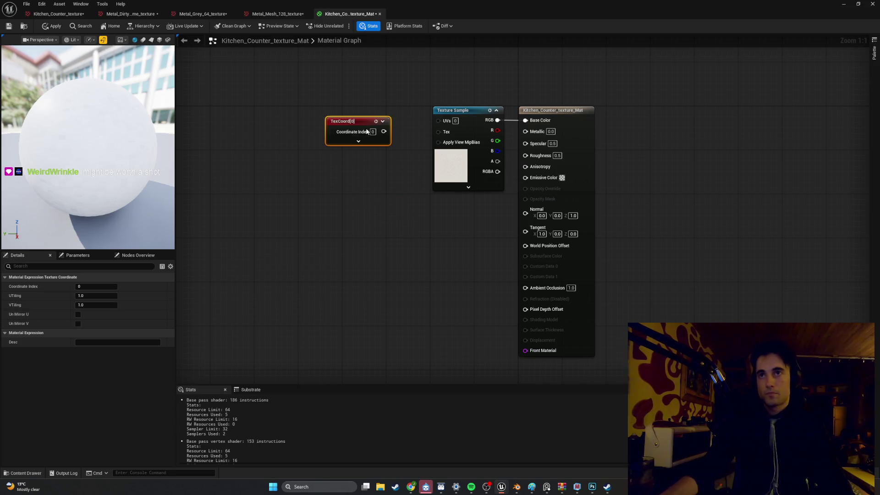
drag(427, 122, 441, 121)
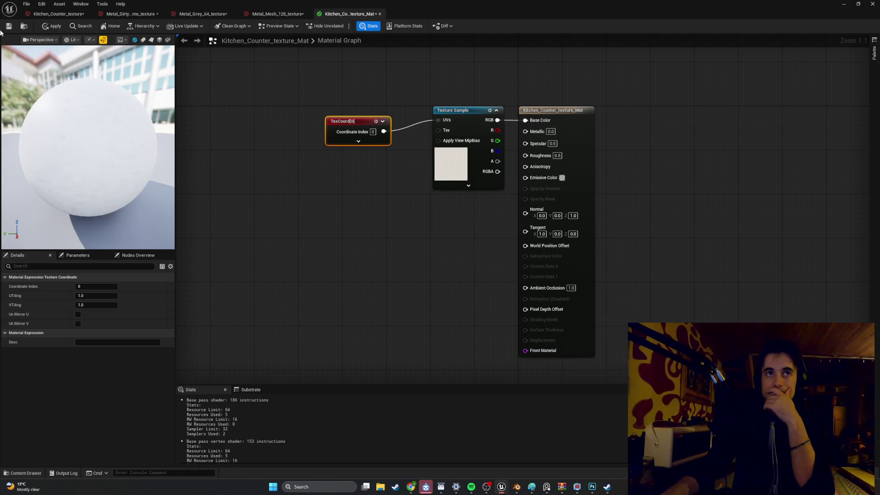
key(ctrl+s)
Step: Wire a TexCoord node into the chrome material's texture UVs and save it
click(24, 473)
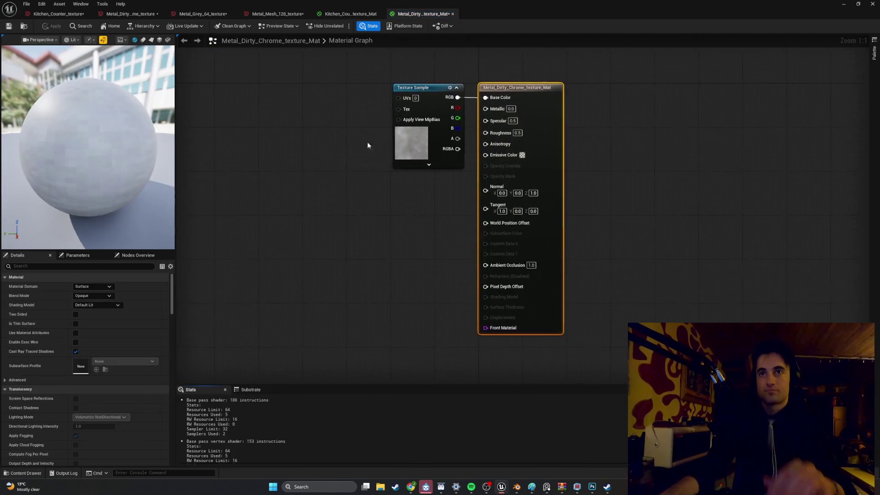
right_click(338, 119)
text(tex coo)
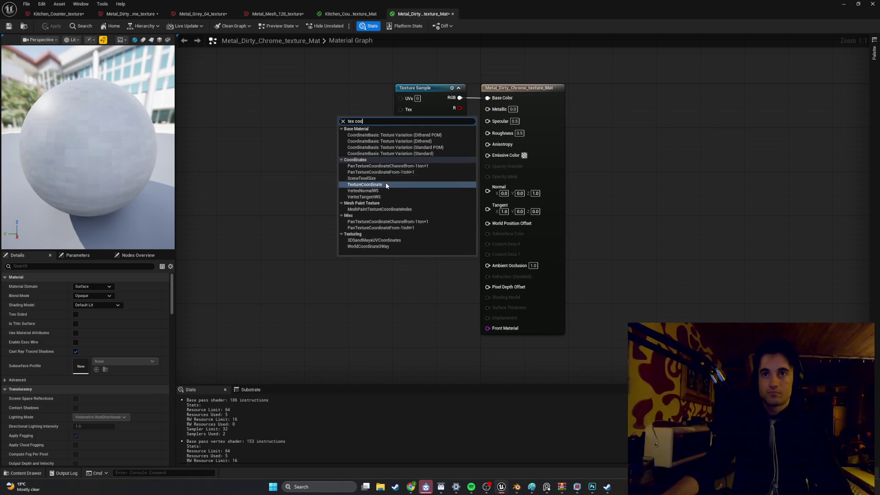
click(386, 183)
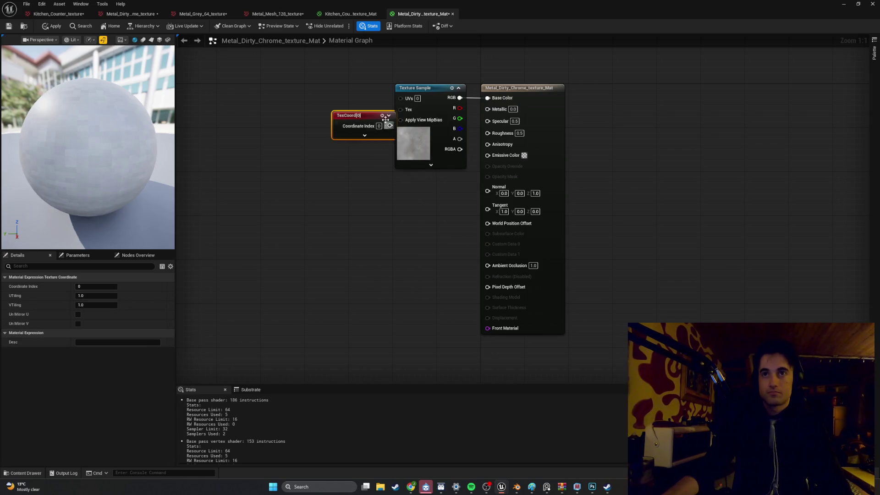
drag(353, 115, 315, 93)
drag(352, 104, 400, 99)
click(6, 28)
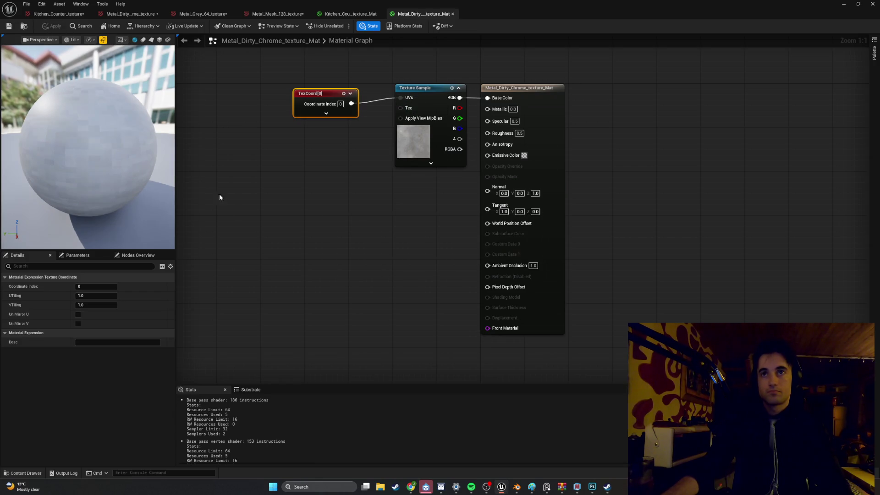
Step: Add a TexCoord node beside the grey metal material's texture sample and save it
click(23, 473)
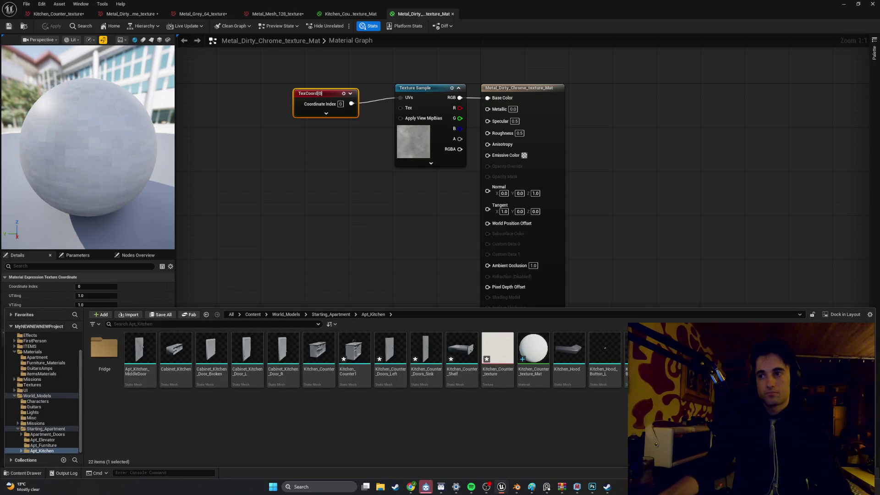
right_click(275, 173)
text(tex coo)
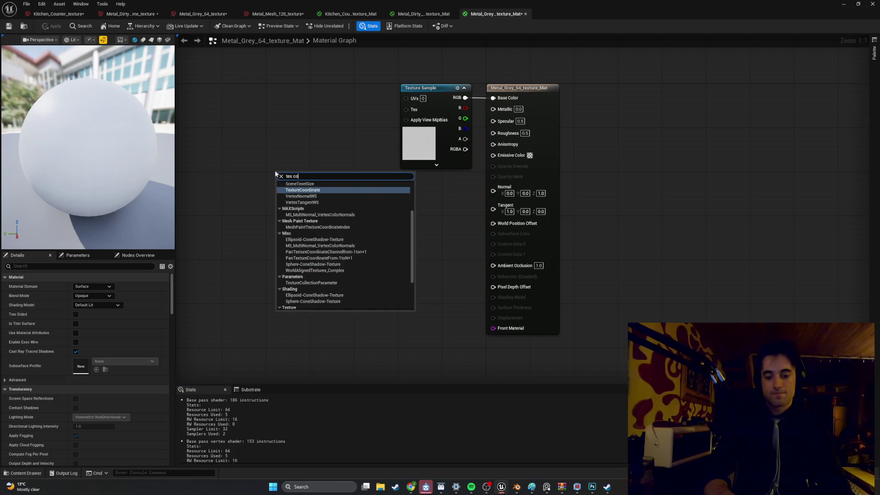
click(297, 239)
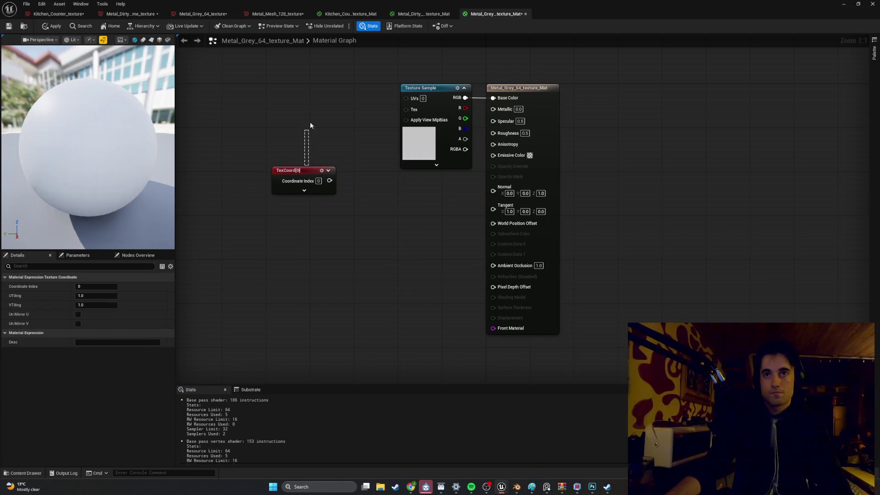
drag(315, 184, 320, 107)
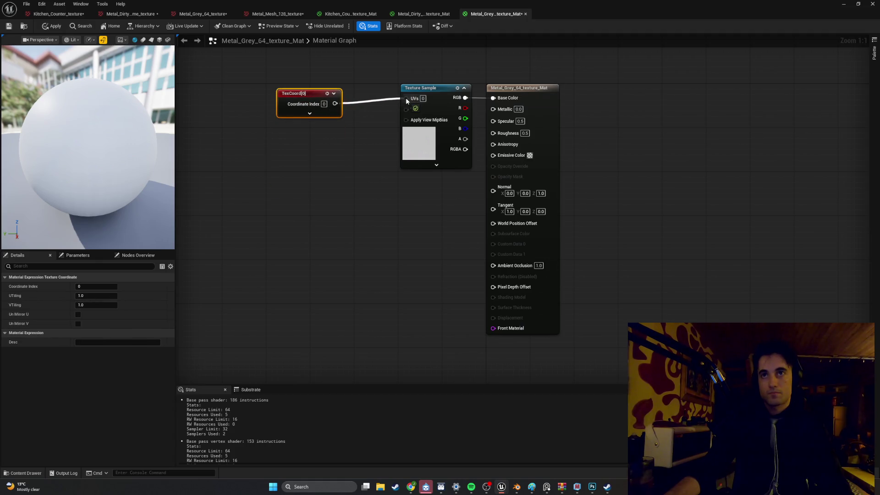
click(9, 26)
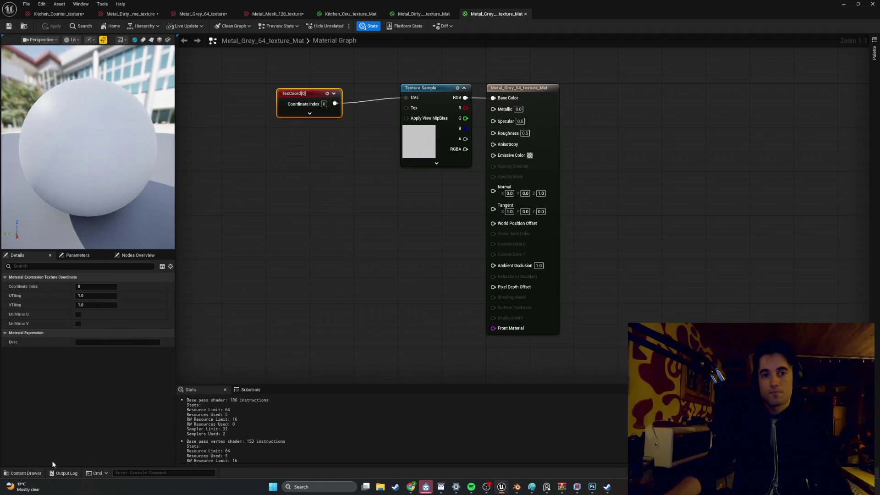
Step: Add a TexCoord node beside the mesh metal material's texture sample and save it
click(19, 474)
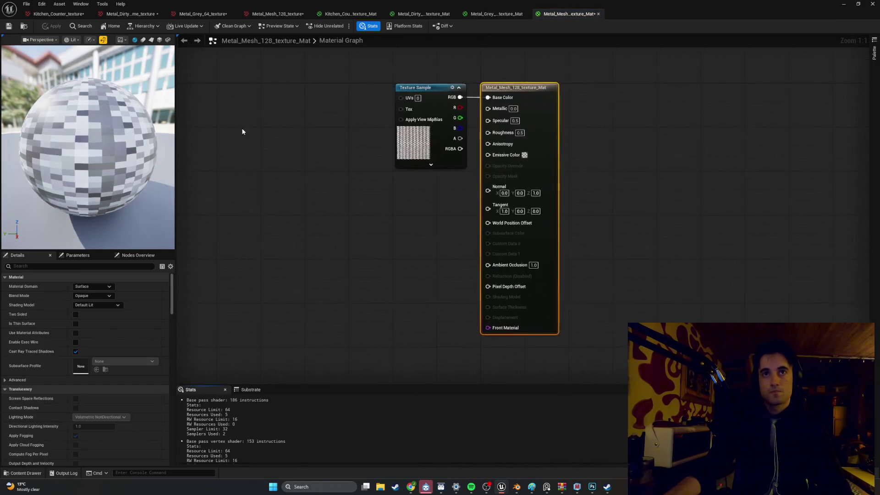
right_click(288, 118)
text(tex co)
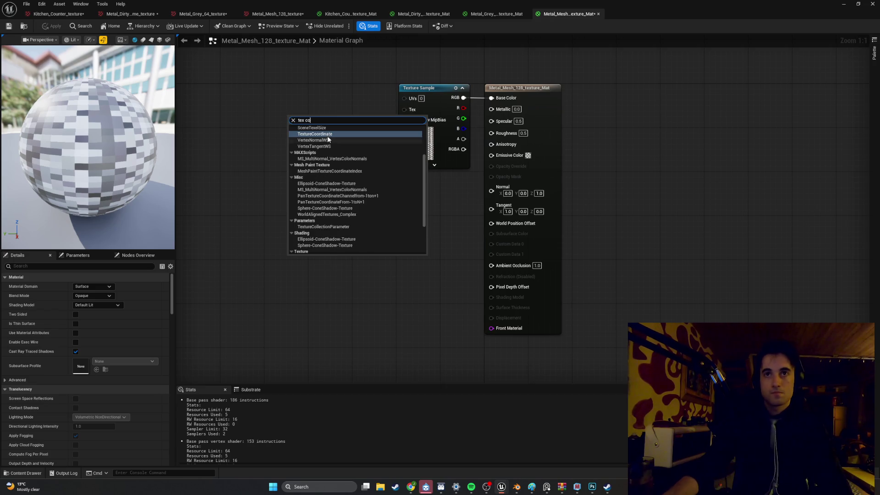
click(330, 134)
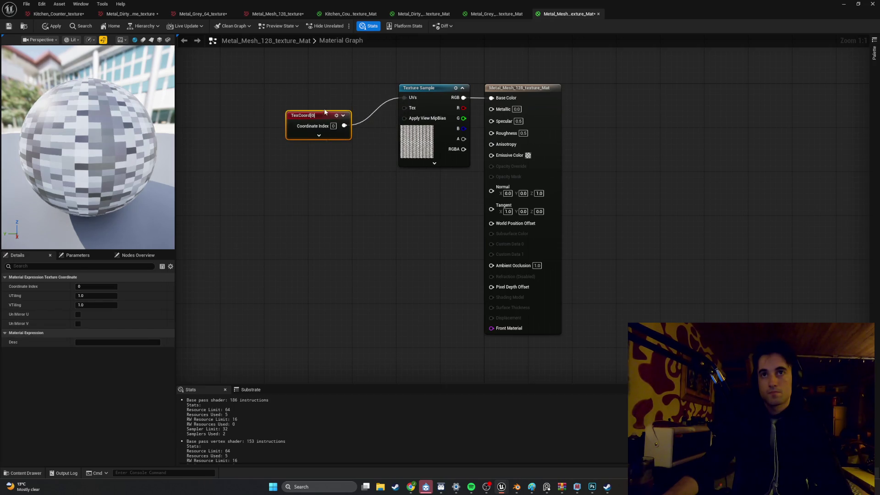
drag(323, 115, 330, 98)
click(9, 27)
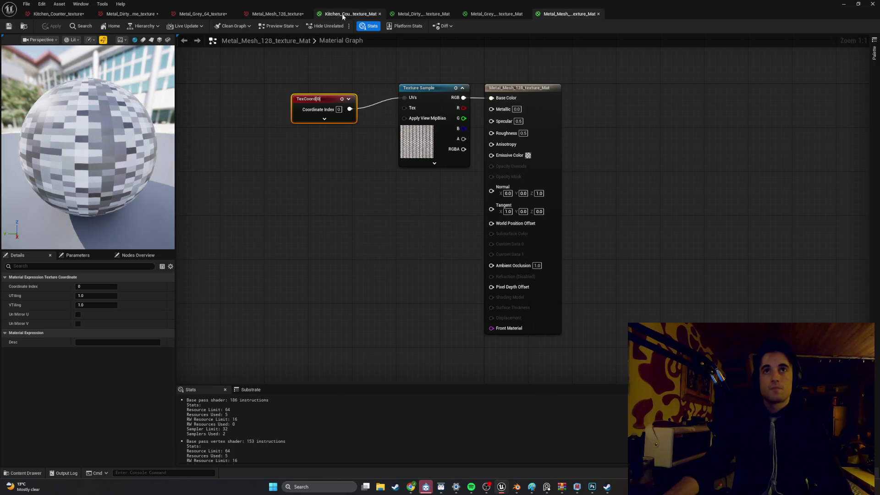
Step: Close the material editors and extra texture editors
click(380, 14)
click(380, 14)
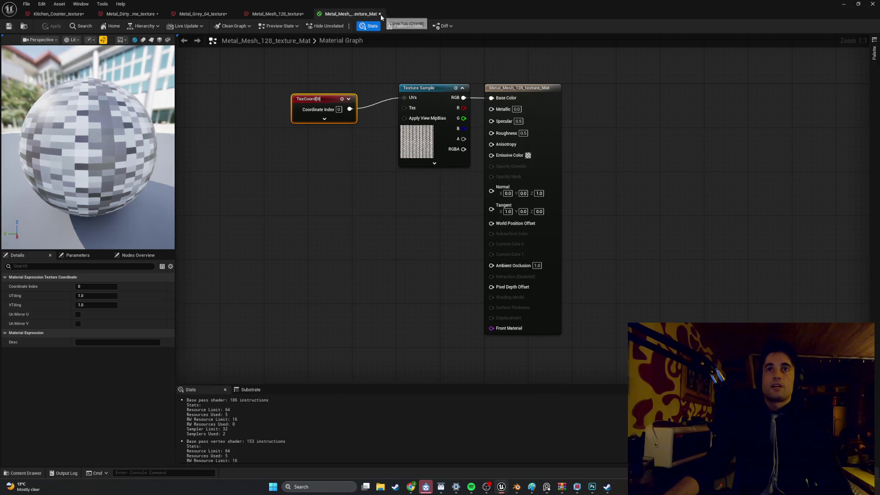
click(380, 14)
click(90, 13)
click(87, 14)
click(87, 14)
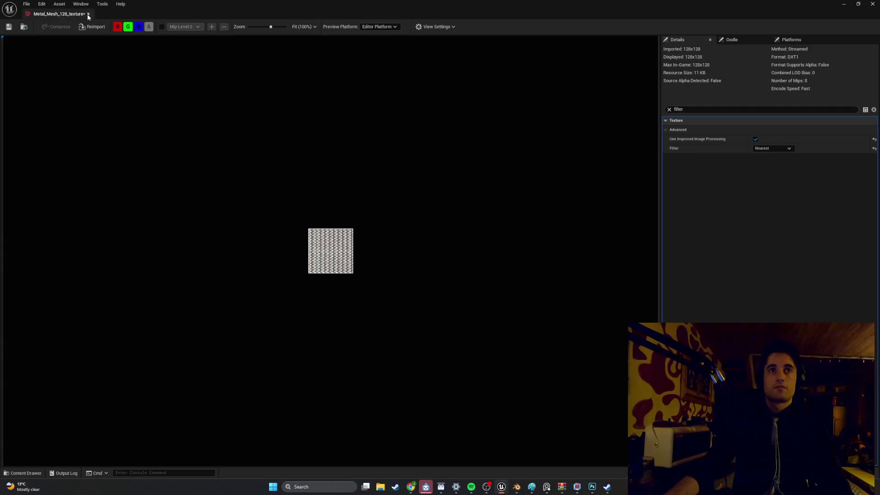
Step: Force delete the old Kitchen_Counter mesh asset from the Content Drawer
click(88, 14)
key(ctrl+space)
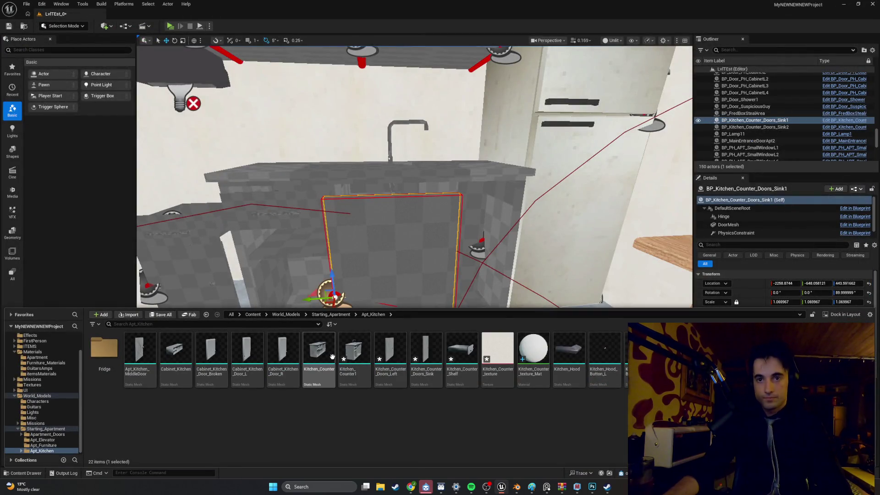
click(320, 355)
key(Delete)
click(427, 354)
Step: Open Kitchen_Counter1 and set its Element 0 material to Metal_Mesh_128_texture_Mat
click(319, 353)
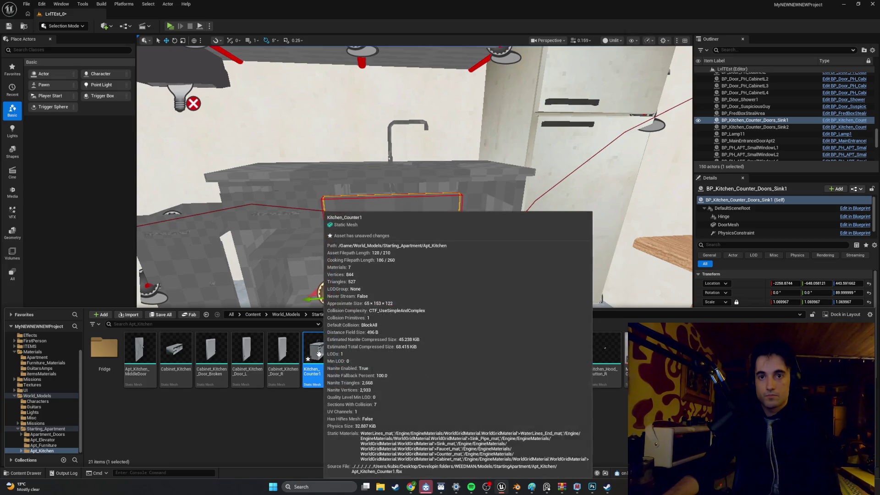
double_click(319, 353)
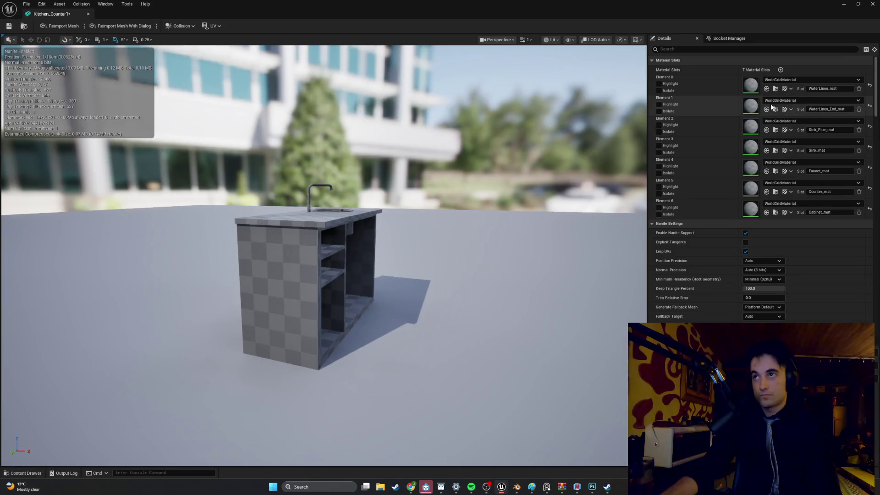
click(837, 80)
scroll(815, 154, down, 2)
text(m)
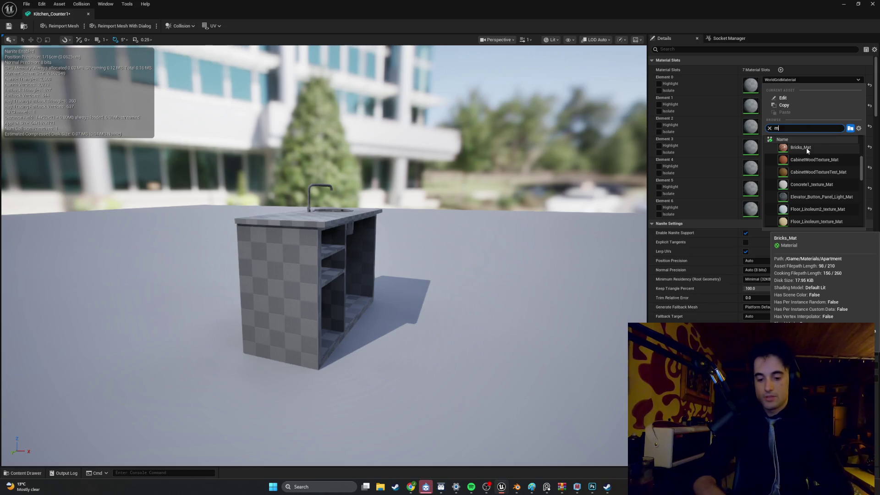
text(etal)
key(Return)
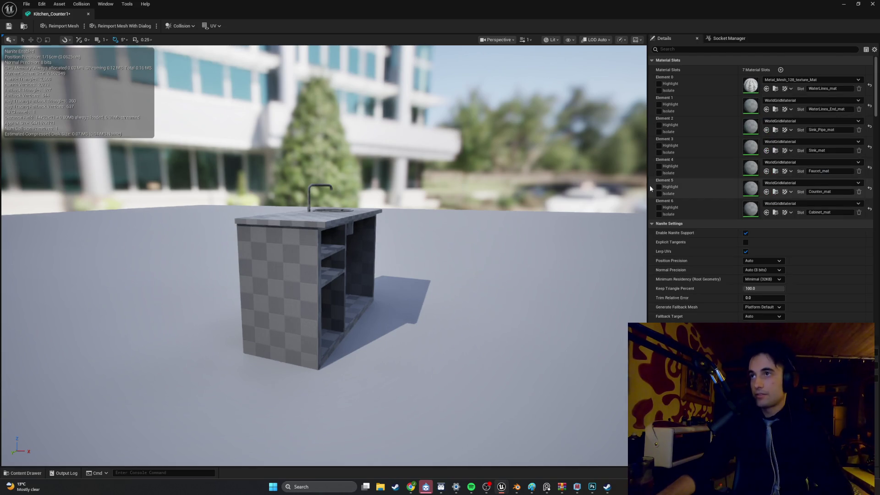
mouse_move(321, 252)
mouse_down()
mouse_move(363, 234)
mouse_move(348, 247)
mouse_move(335, 239)
mouse_move(331, 248)
mouse_move(349, 238)
mouse_move(330, 248)
mouse_move(349, 239)
mouse_move(334, 256)
mouse_move(334, 243)
mouse_move(334, 257)
mouse_up()
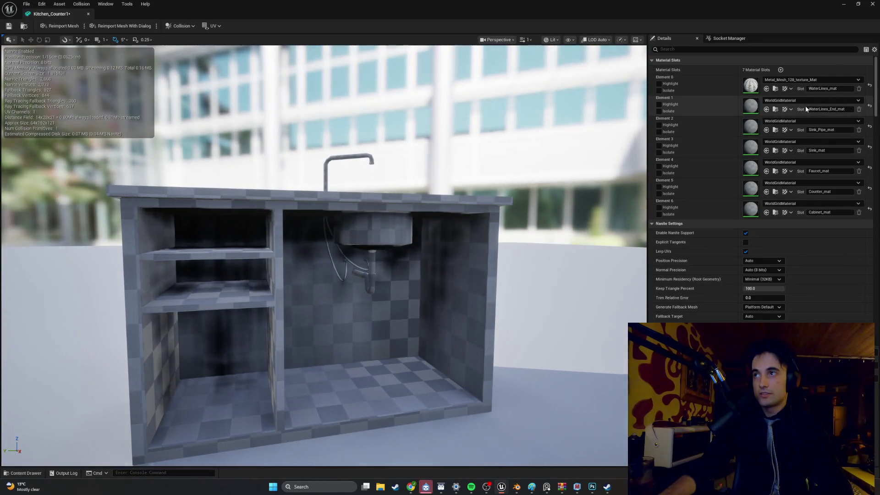
Step: Set Element 1's material to M_Couch_Metal
click(807, 102)
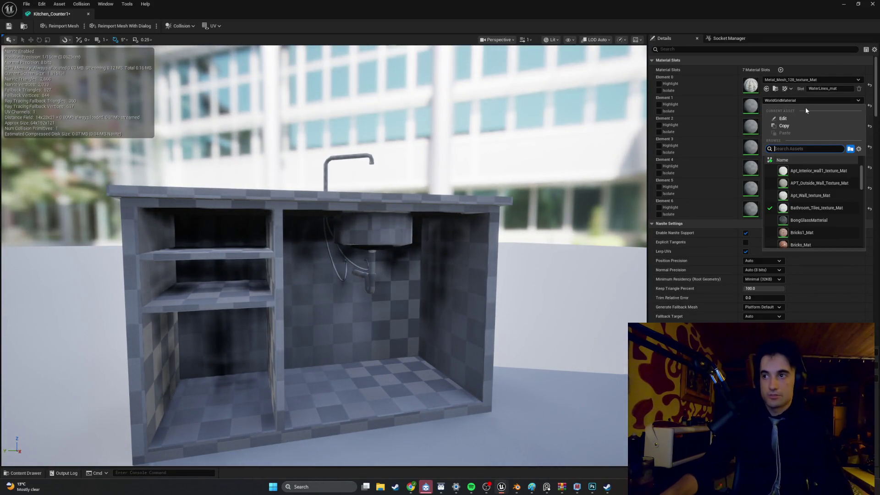
text(couch)
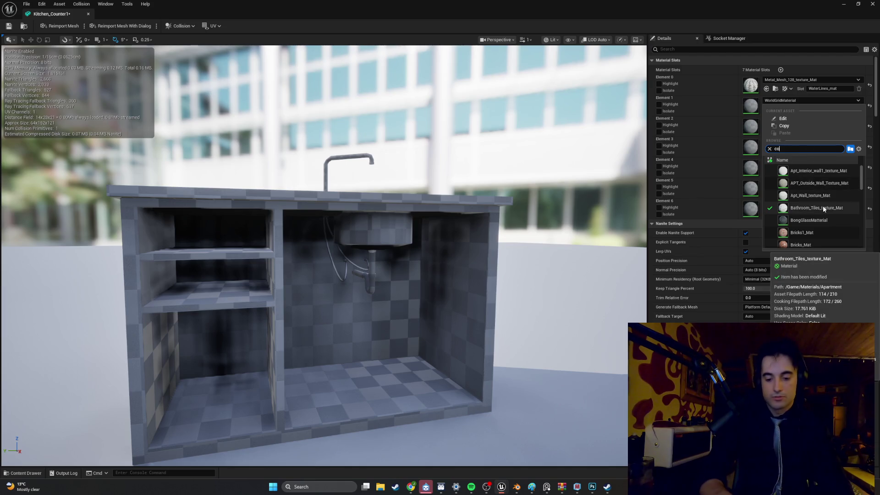
click(823, 205)
mouse_move(321, 275)
mouse_down()
mouse_move(317, 220)
mouse_move(323, 257)
mouse_up()
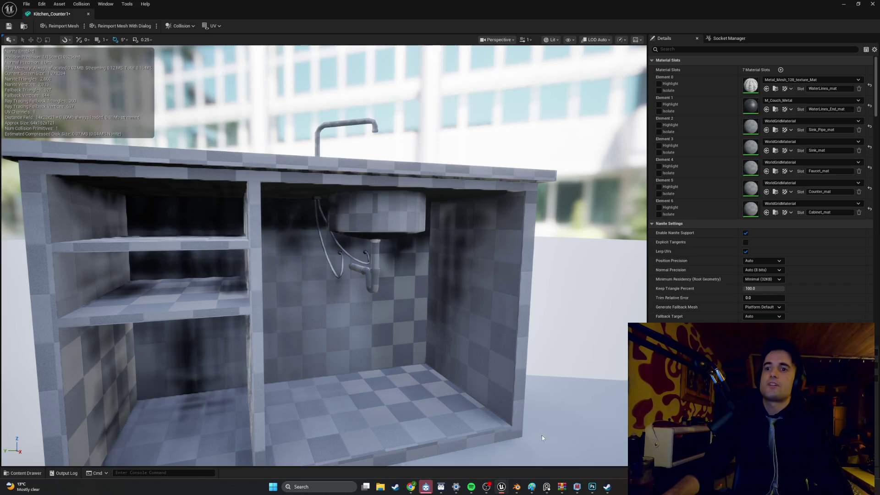
click(516, 487)
Step: Put the counter in Edit Mode with X-ray on, viewing the drain pipe from below
right_click(424, 283)
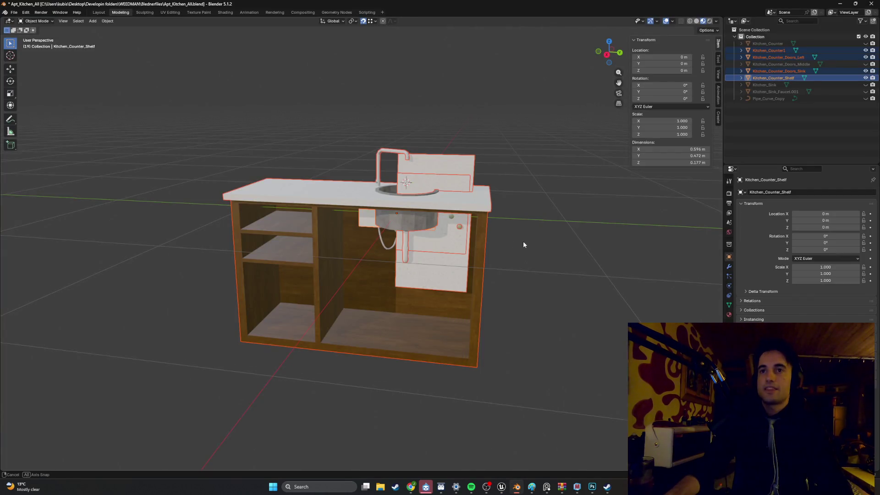
scroll(499, 234, up, 10)
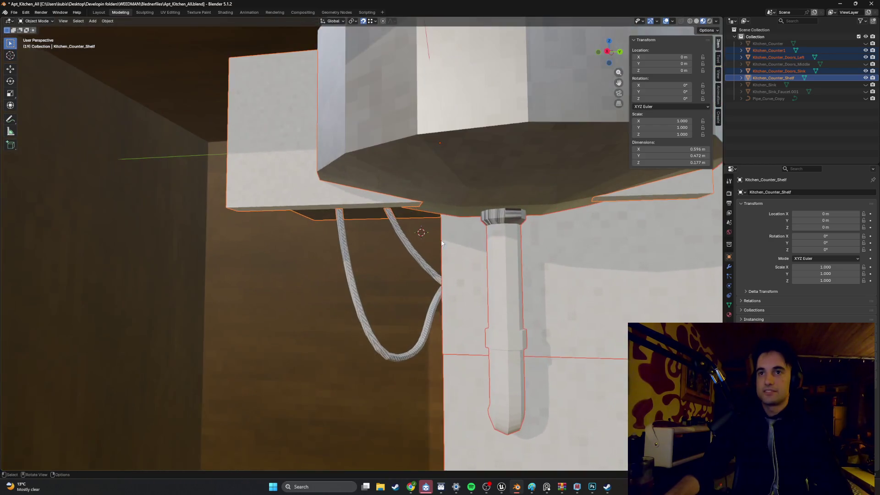
key(Tab)
scroll(550, 207, up, 6)
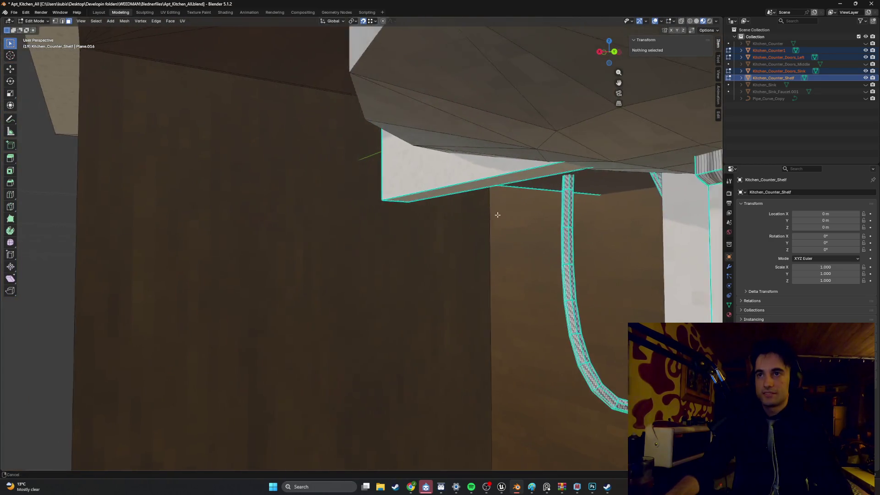
mouse_move(549, 207)
mouse_down()
mouse_move(448, 202)
mouse_move(477, 191)
mouse_move(222, 144)
mouse_up()
key(alt+z)
drag(268, 167, 396, 169)
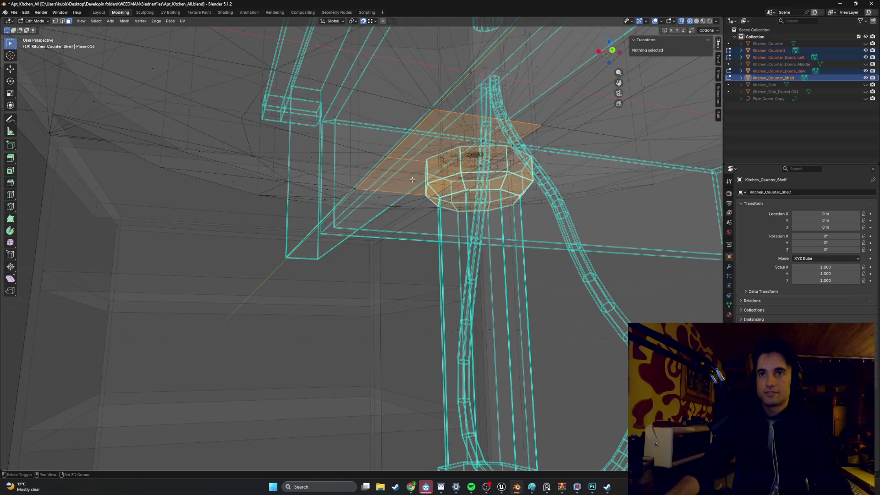
Step: Select the octagonal cap faces atop the drain pipe, leaving the shelf face out
click(412, 180)
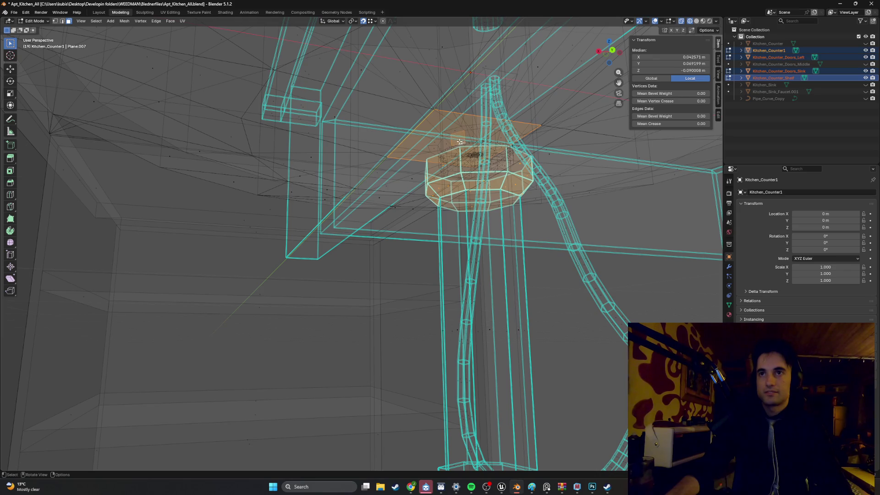
ctrl+click(461, 141)
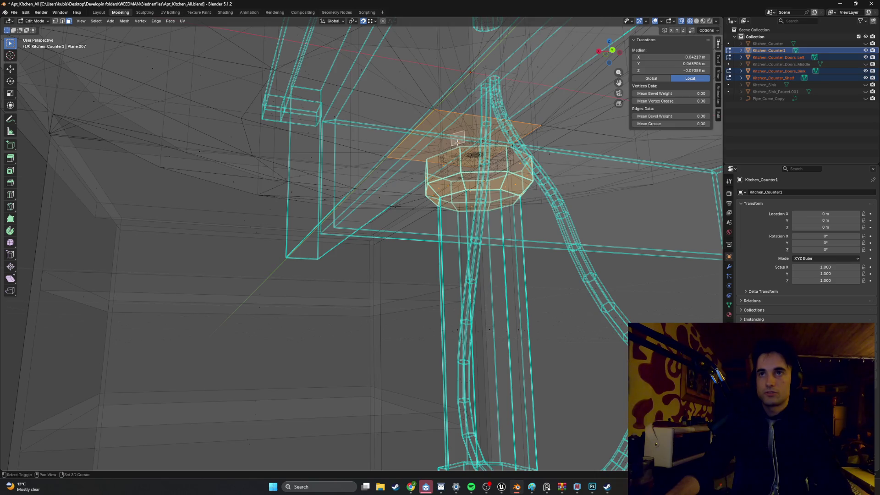
shift+click(457, 143)
mouse_move(458, 143)
mouse_down()
mouse_move(429, 166)
mouse_move(348, 167)
mouse_move(345, 159)
mouse_move(283, 171)
mouse_up()
key(shift+z)
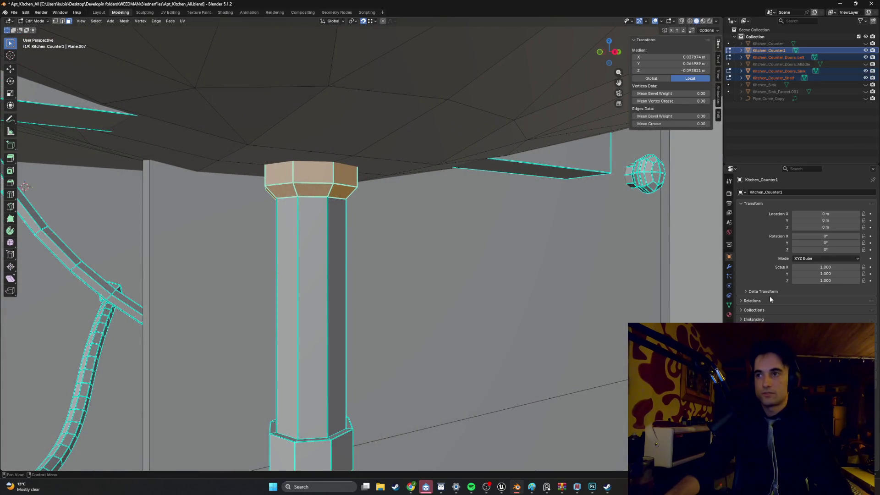
click(729, 315)
Step: Assign WaterLines_End_mat to the pipe cap faces, viewing in Material Preview
click(780, 205)
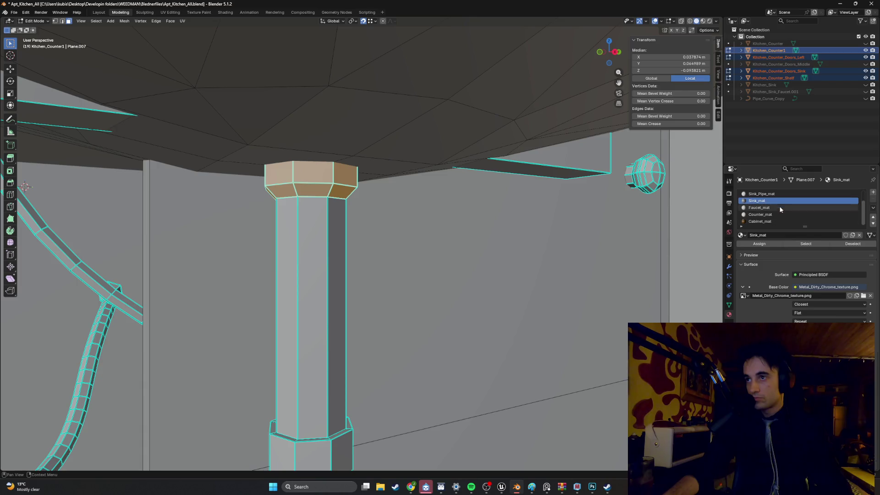
key(z)
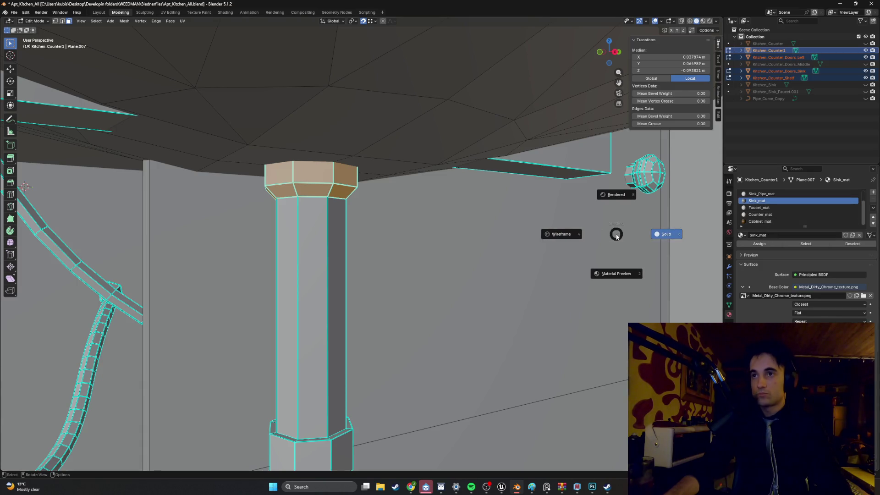
click(624, 272)
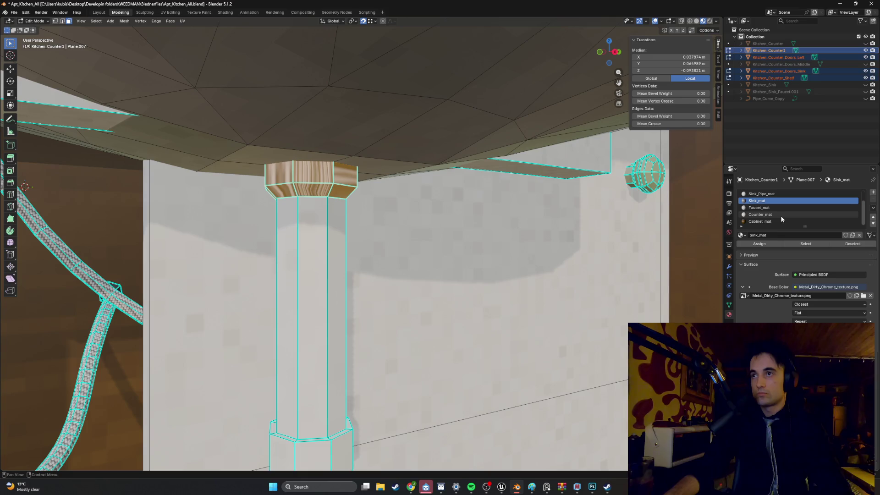
scroll(774, 210, up, 2)
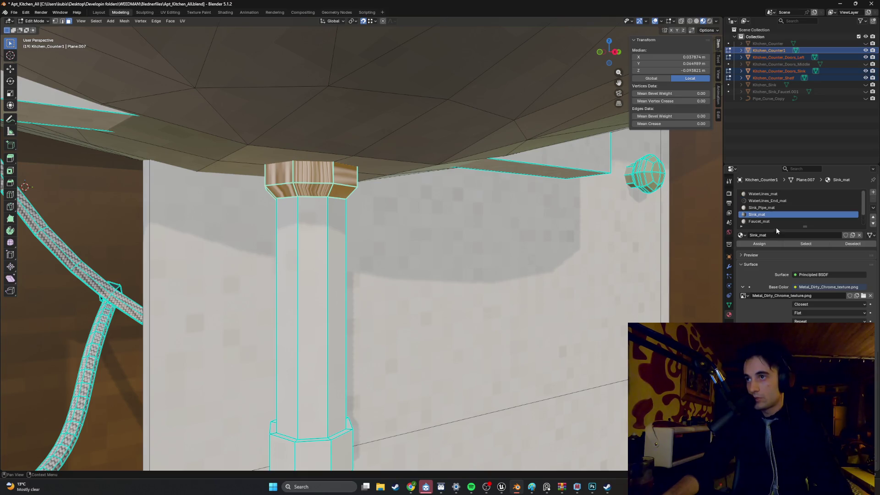
drag(777, 227, 774, 254)
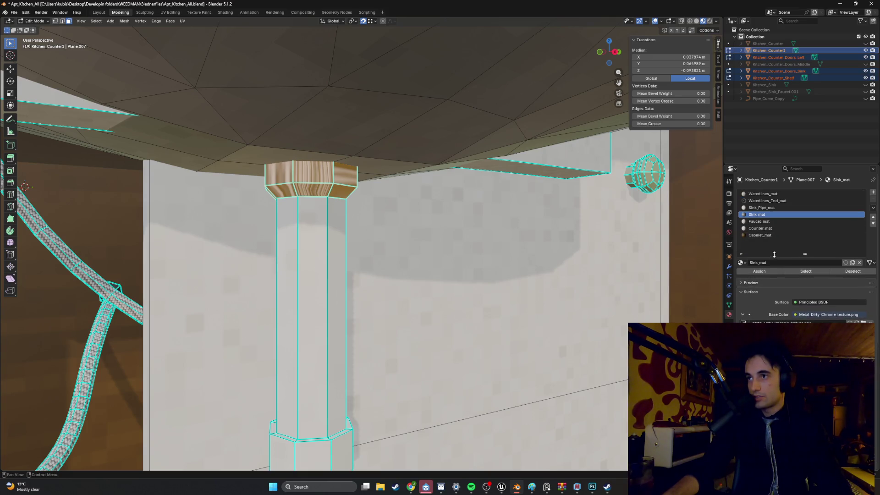
click(781, 201)
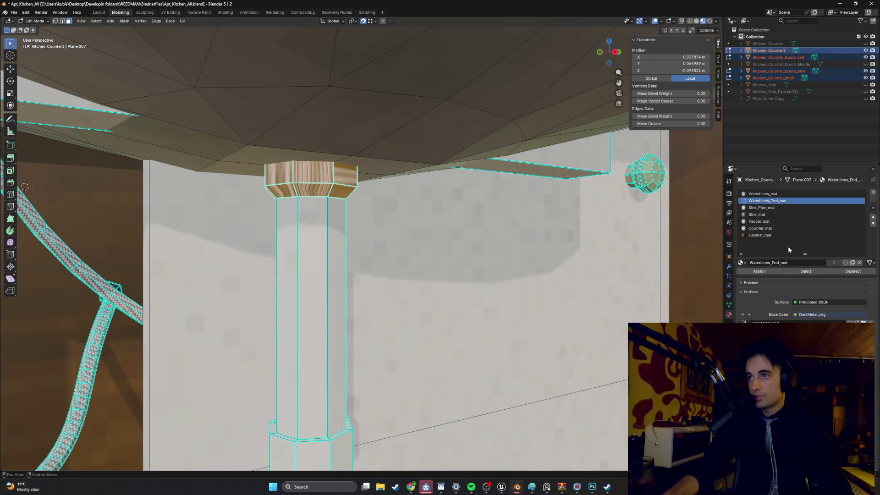
click(780, 271)
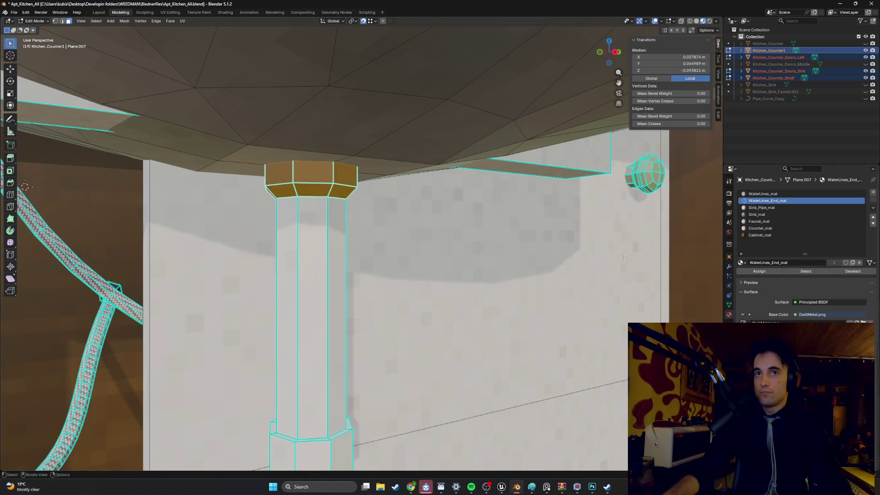
click(561, 245)
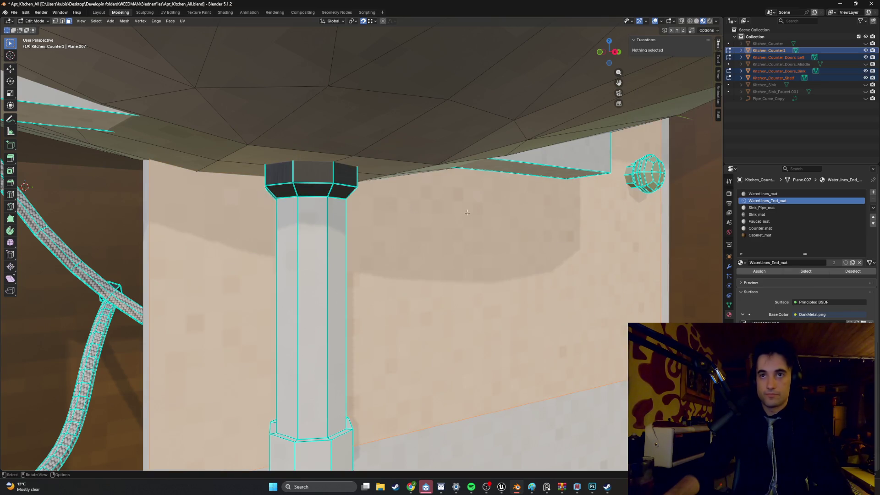
key(ctrl+z)
Step: Unwrap the pipe cap with Smart UV Project and move to UV Editing
key(u)
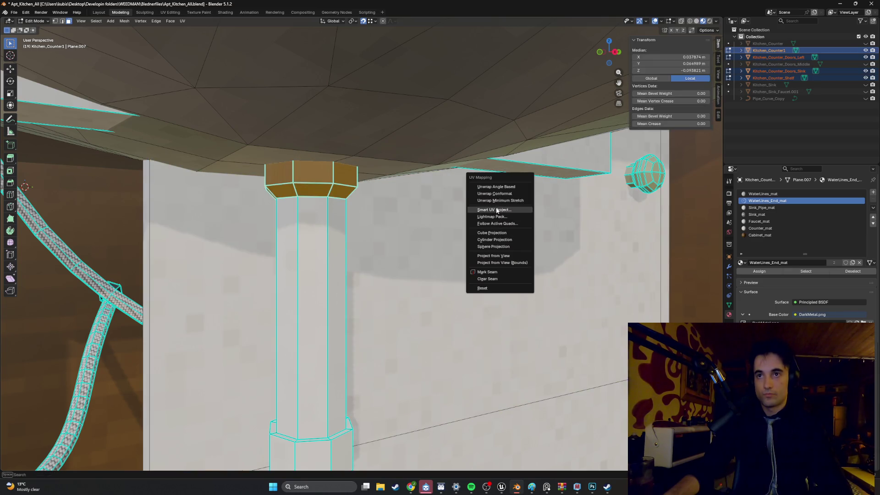
click(497, 210)
click(470, 273)
click(436, 225)
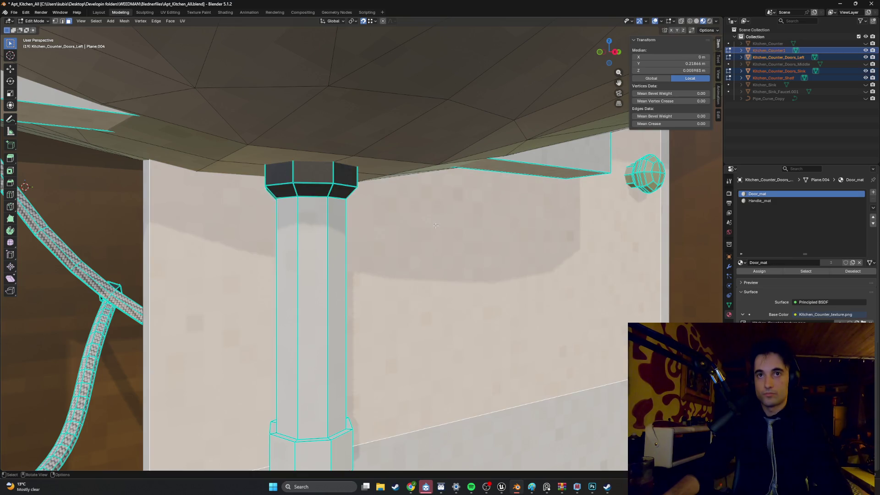
scroll(375, 216, down, 6)
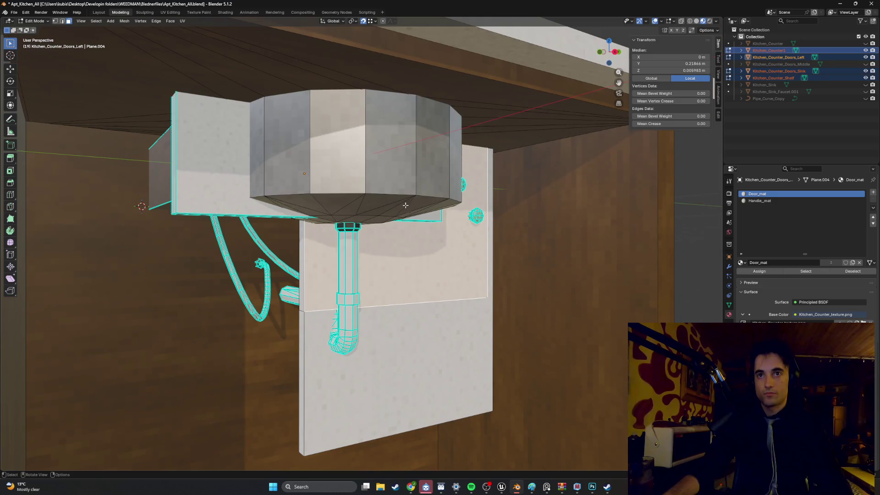
click(399, 217)
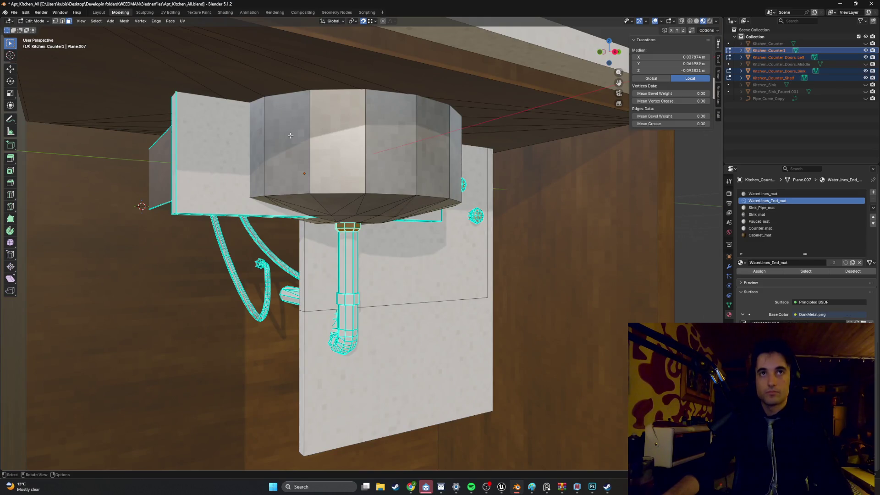
click(170, 13)
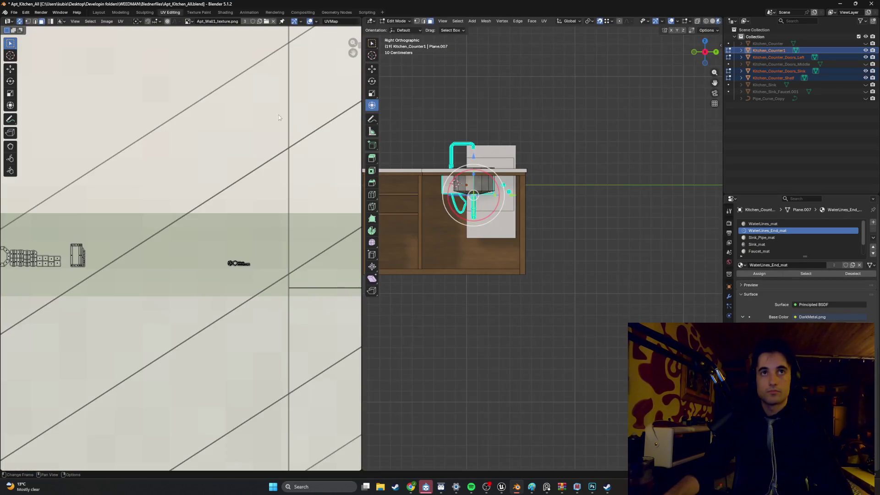
Step: Frame the pipe face from the right and scale its UV islands down
key(KP_3)
scroll(691, 215, up, 4)
key(KP_Decimal)
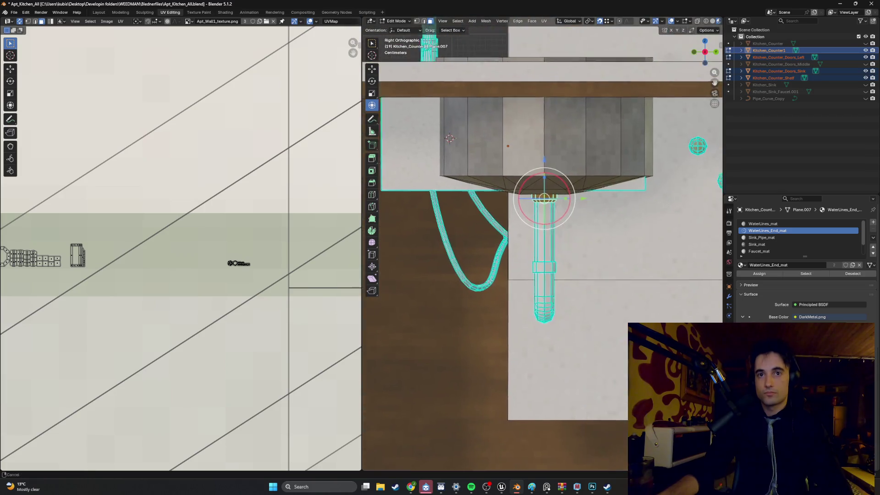
scroll(89, 293, down, 3)
scroll(168, 285, up, 4)
scroll(167, 284, down, 3)
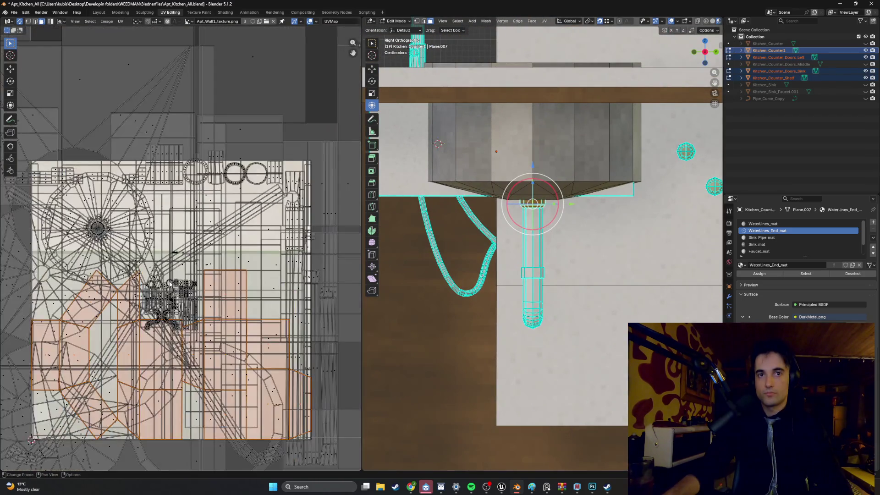
key(s)
click(170, 352)
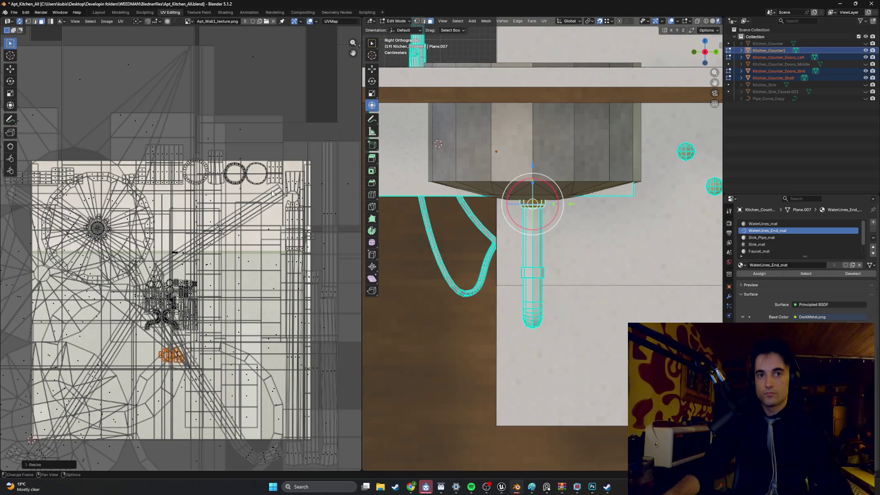
Step: Save Apt_Kitchen_All.blend and overwrite Apt_Kitchen_Counter1.fbx with a fresh FBX export
key(ctrl+s)
click(13, 13)
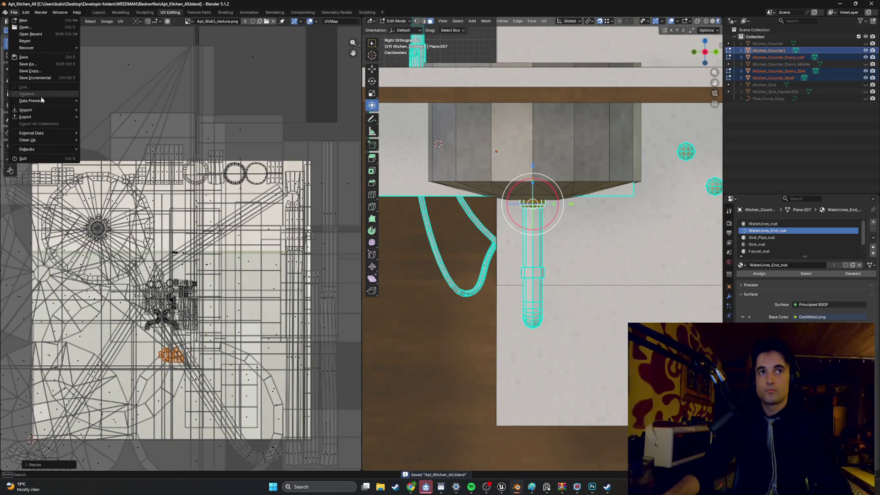
mouse_move(40, 116)
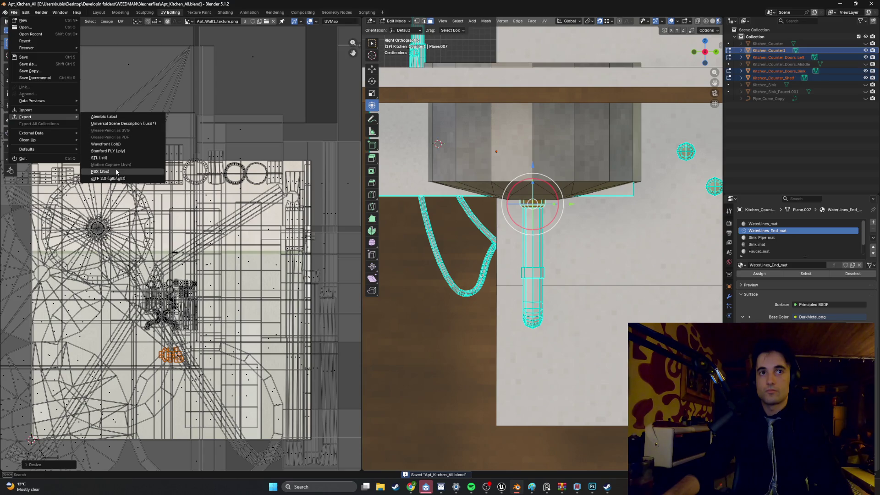
click(115, 170)
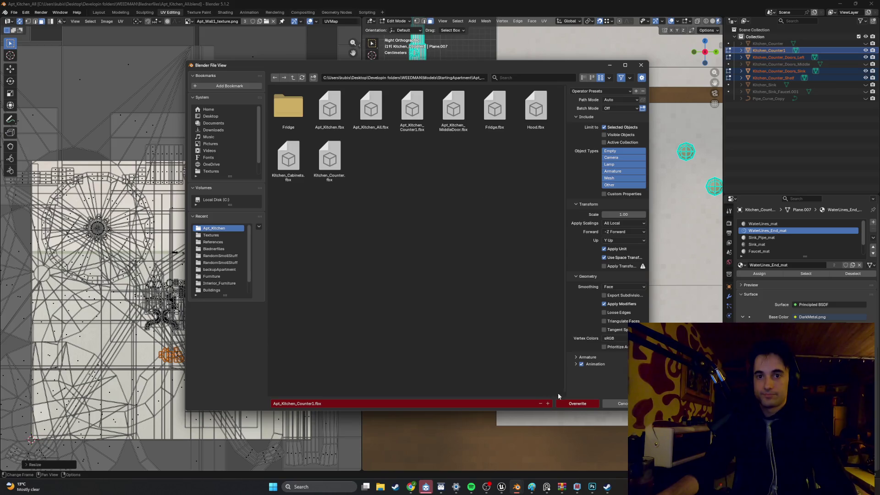
click(578, 404)
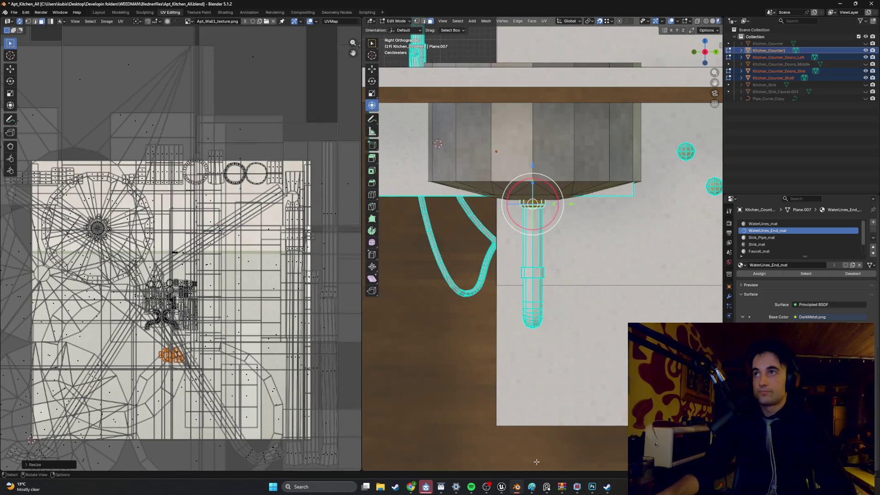
mouse_move(505, 487)
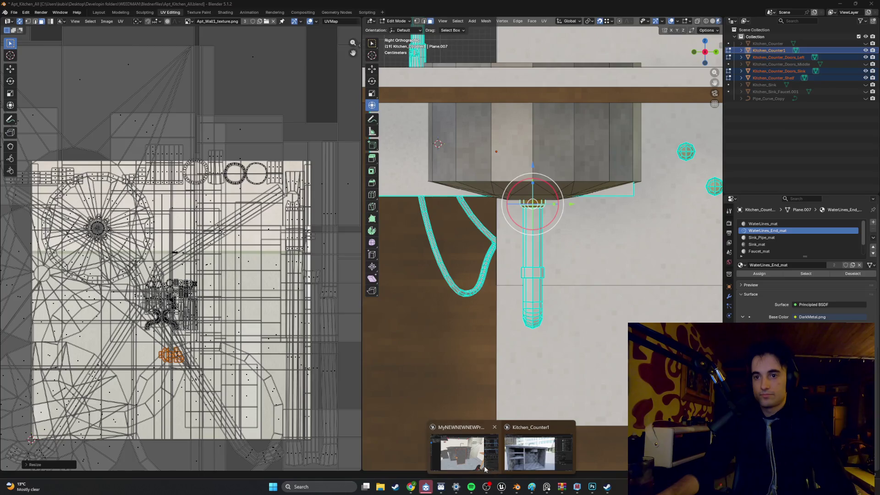
click(481, 440)
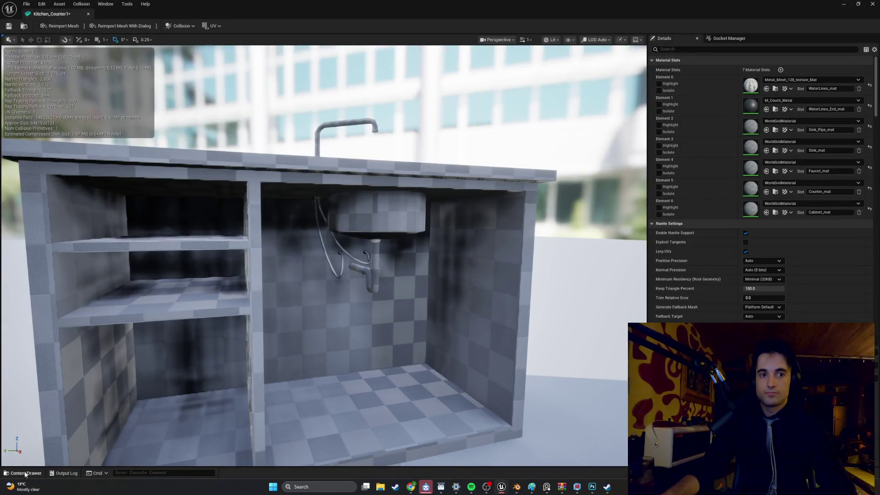
Step: Reimport Kitchen_Counter1 and zoom in to check the sink pipes
click(25, 474)
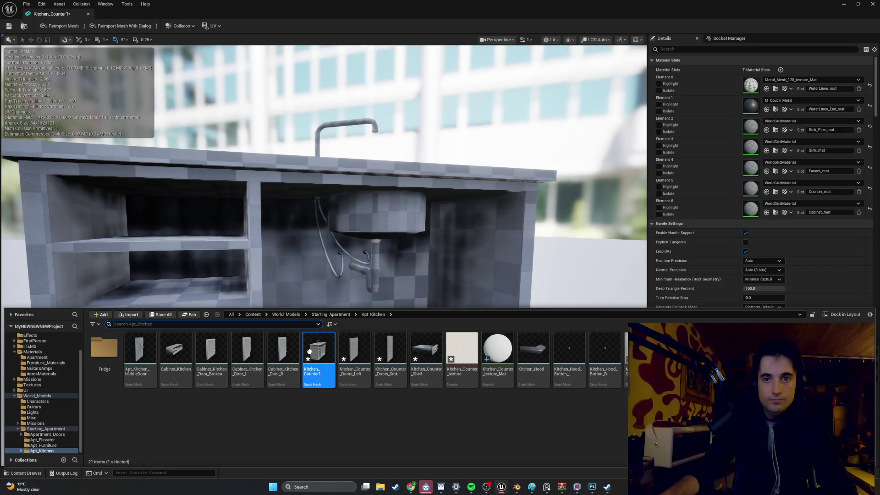
right_click(318, 353)
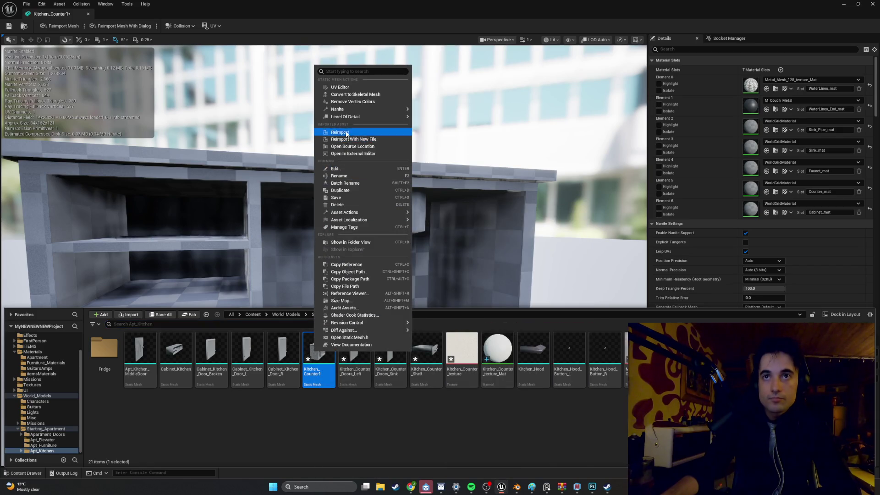
click(348, 133)
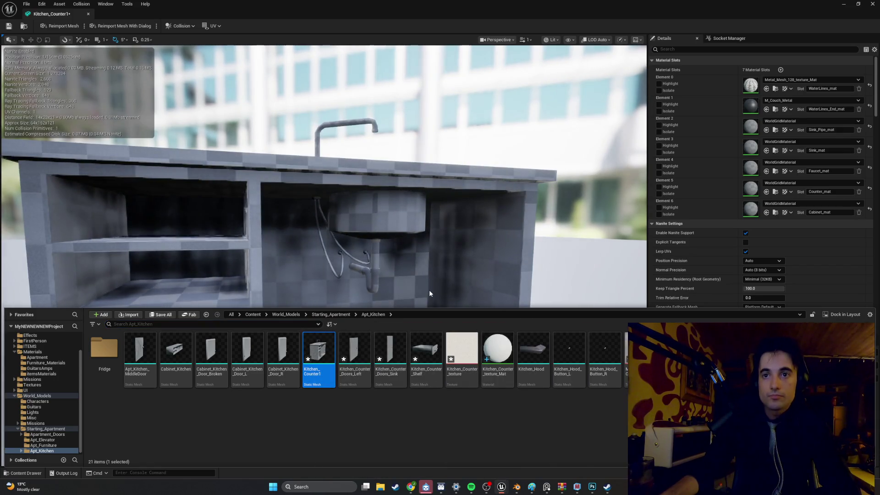
drag(430, 304, 430, 248)
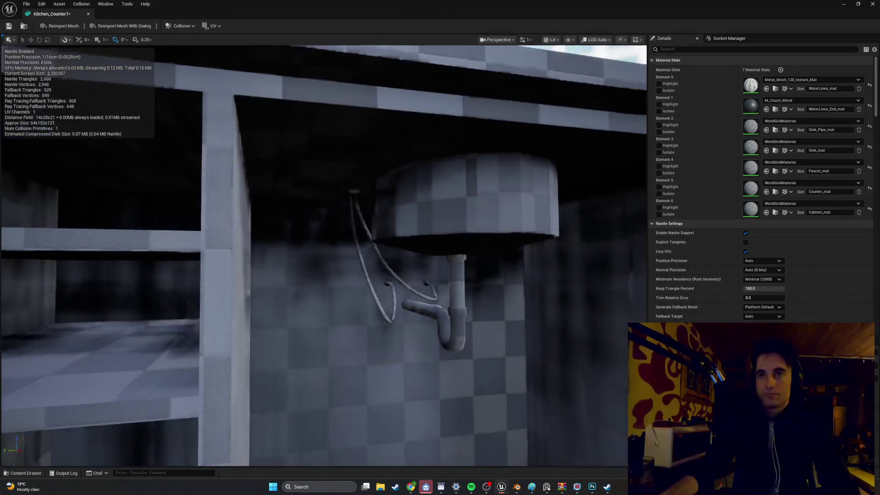
scroll(324, 255, up, 5)
scroll(324, 255, down, 8)
scroll(324, 255, up, 5)
scroll(324, 254, down, 6)
scroll(324, 255, up, 6)
scroll(323, 255, down, 10)
scroll(323, 255, down, 2)
scroll(324, 255, up, 9)
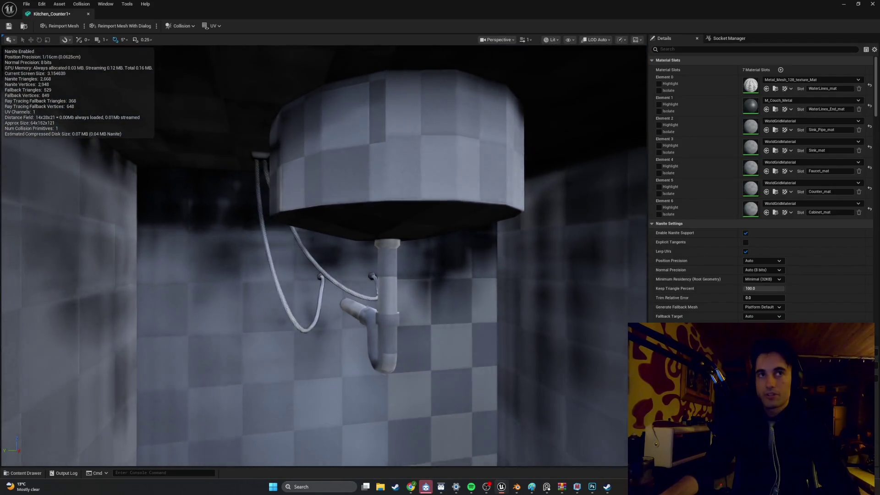
drag(404, 284, 419, 283)
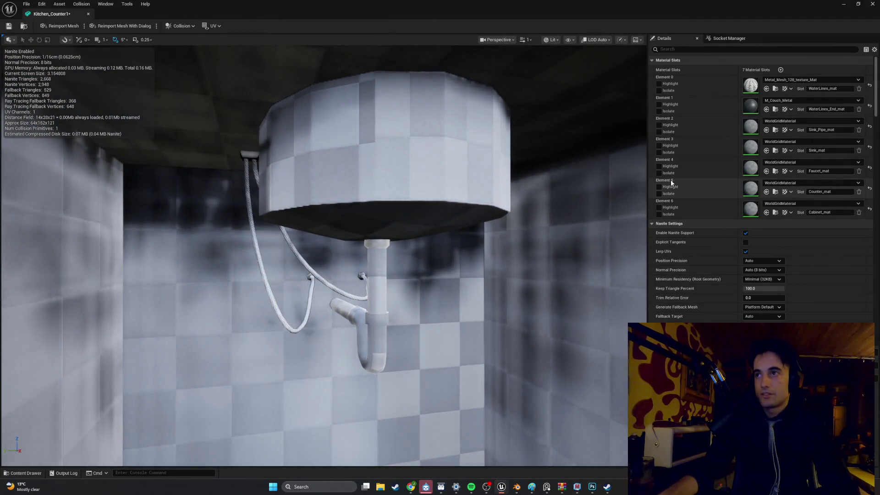
Step: Search 'plas' in the Sink_Pipe_mat slot's material picker
click(843, 122)
text(plas)
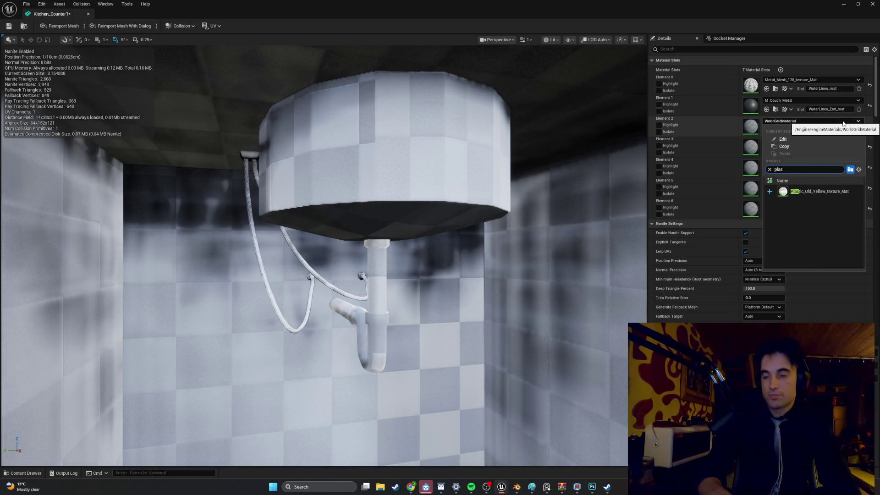
click(516, 487)
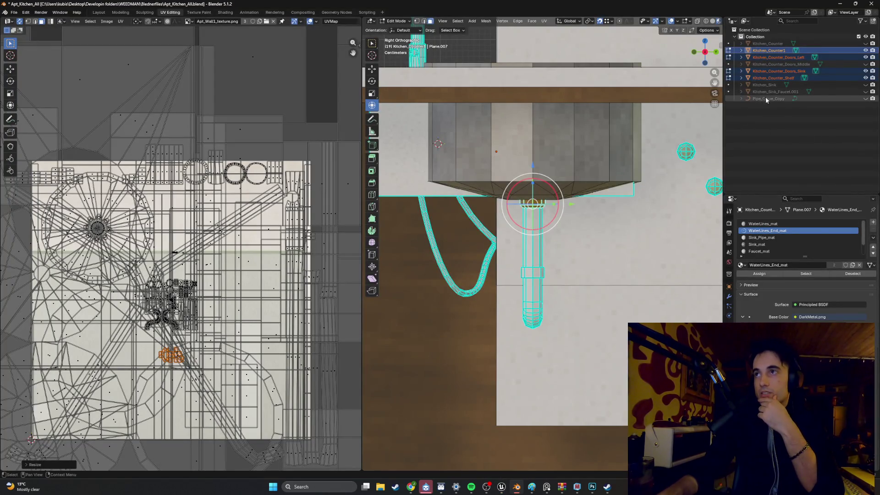
Step: Check which Apt_Interior_wall texture Blender's Sink_Pipe_mat uses, then return to Unreal
click(780, 238)
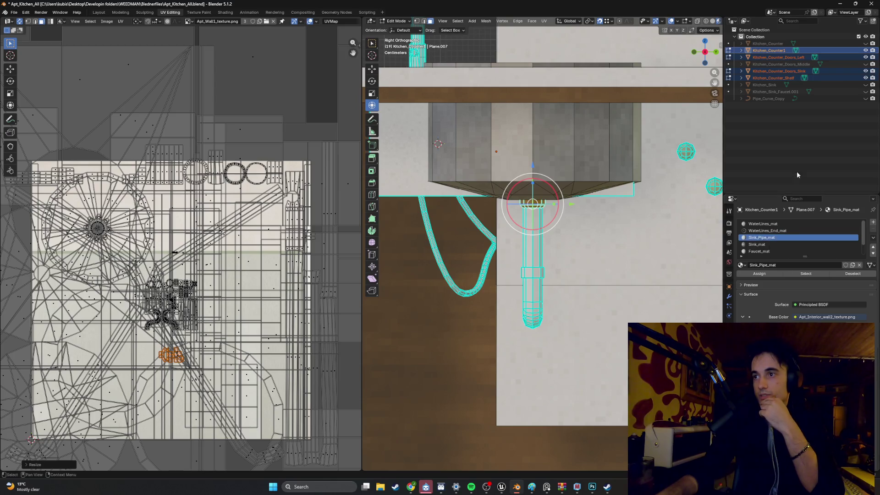
click(843, 4)
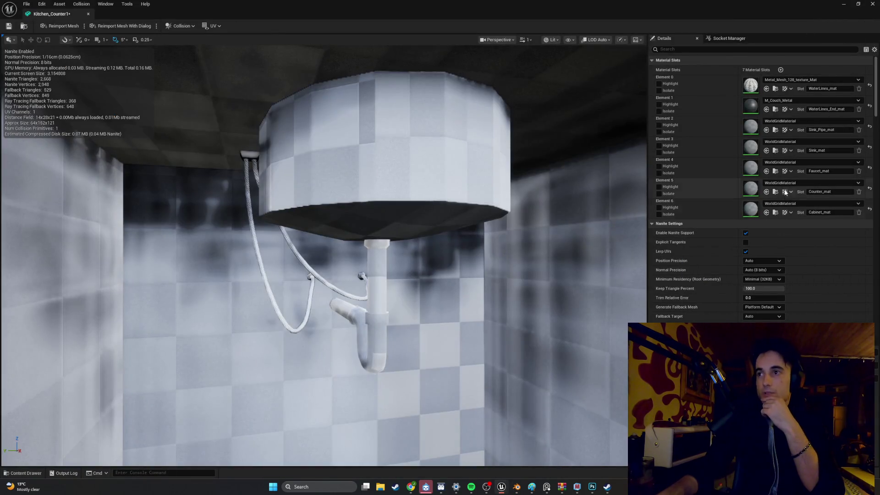
Step: Set Element 2 (Sink_Pipe_mat) to Apt_Interior_wall1_texture_Mat
click(832, 121)
text(inte)
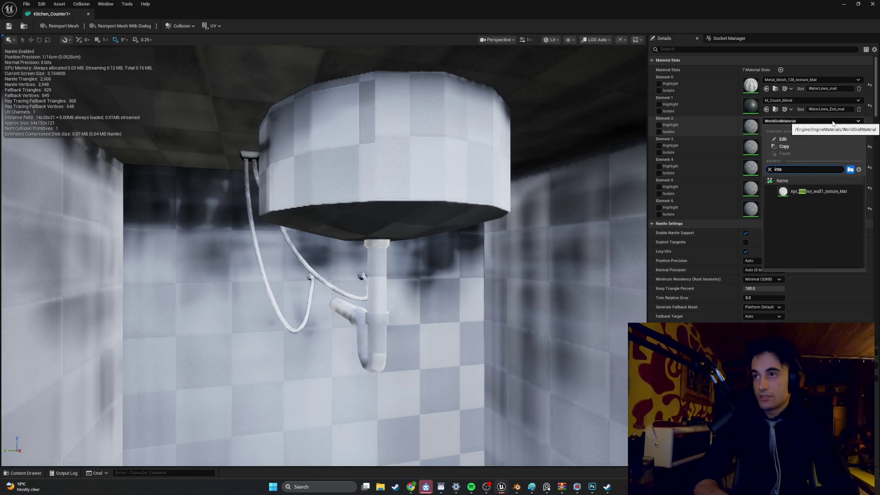
click(830, 190)
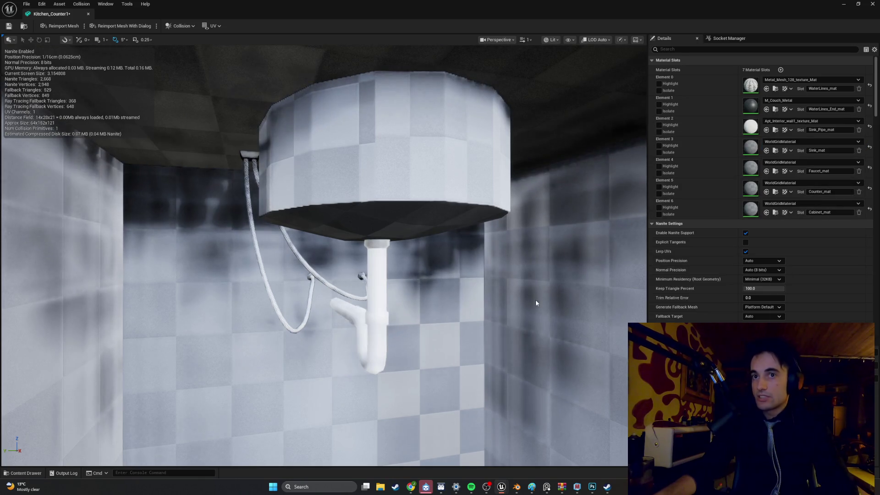
drag(500, 309, 500, 309)
scroll(466, 255, up, 4)
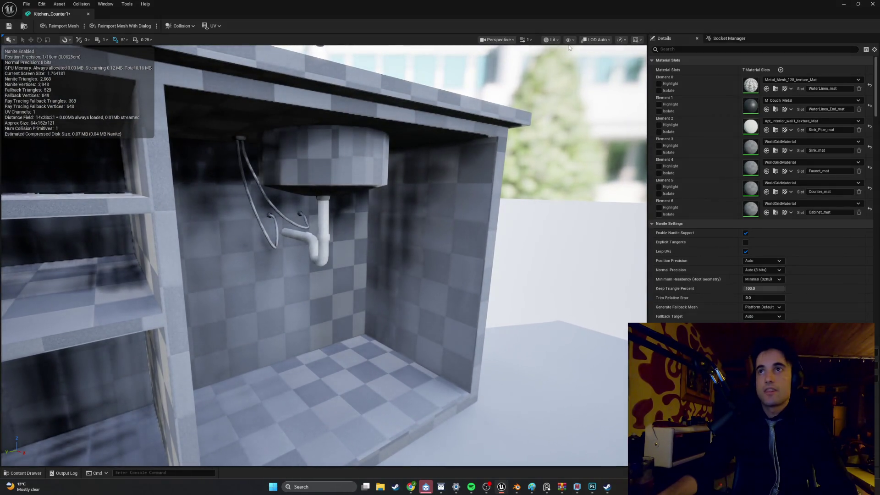
drag(414, 196, 407, 198)
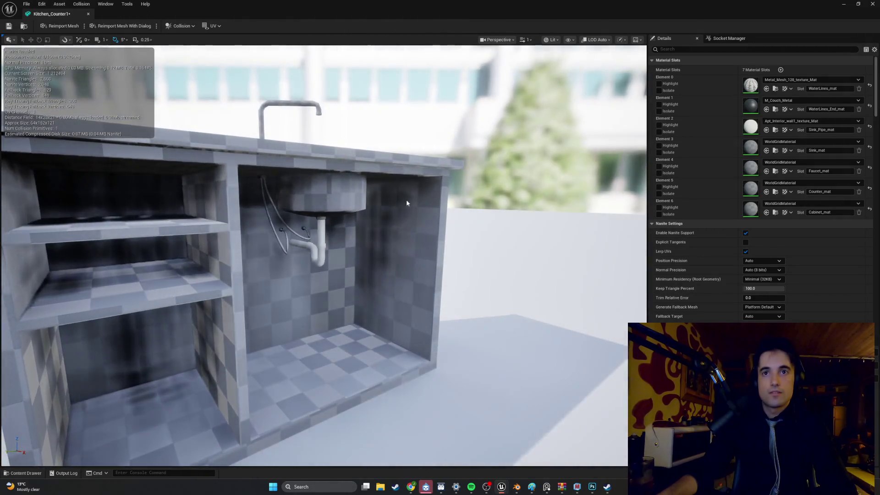
Step: Set Element 3 (Sink_mat) to Metal_Dirty_Chrome_texture_Mat
click(833, 142)
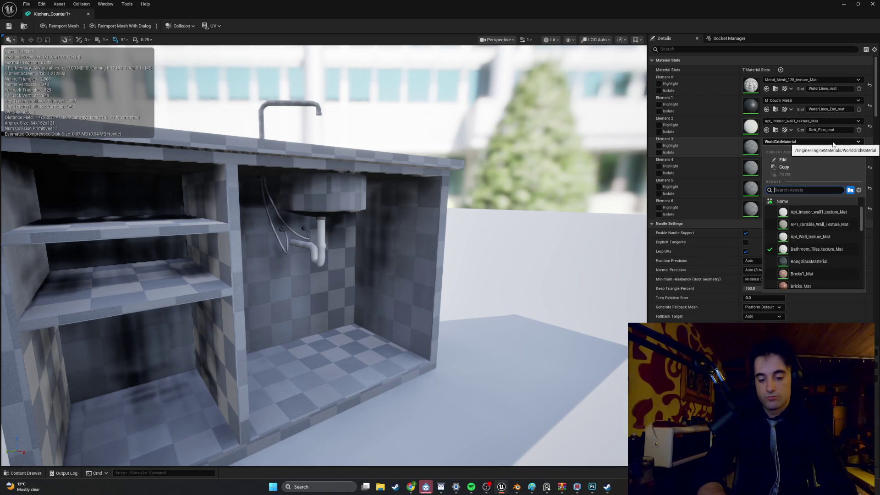
text(metal)
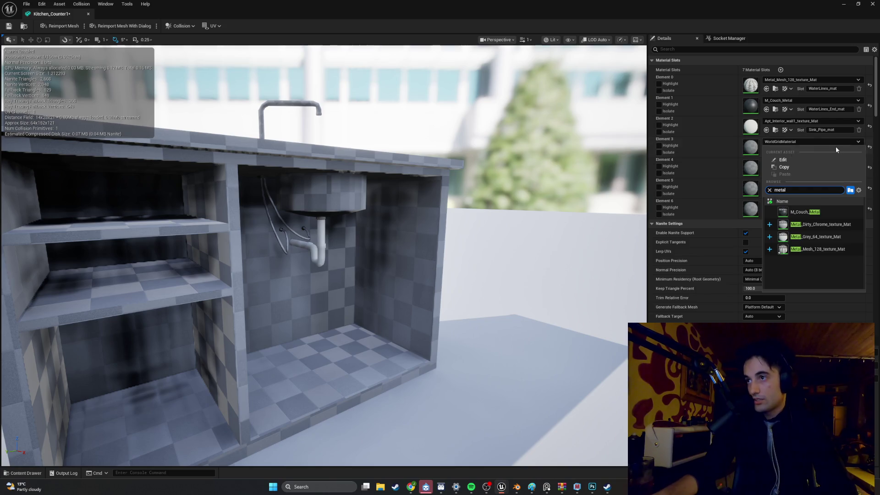
key(Escape)
mouse_move(321, 229)
mouse_down()
mouse_move(285, 293)
mouse_move(257, 238)
mouse_move(238, 285)
mouse_move(229, 275)
mouse_move(238, 266)
mouse_move(247, 284)
mouse_move(243, 270)
mouse_move(238, 280)
mouse_move(247, 275)
mouse_up()
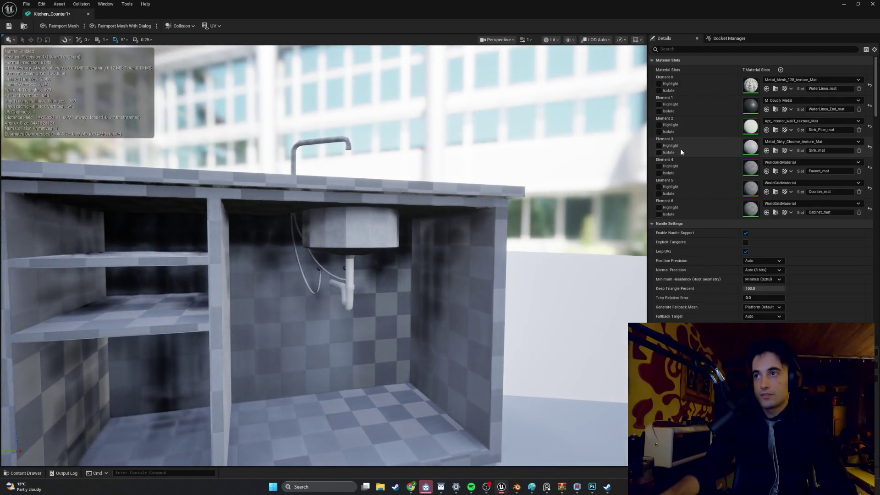
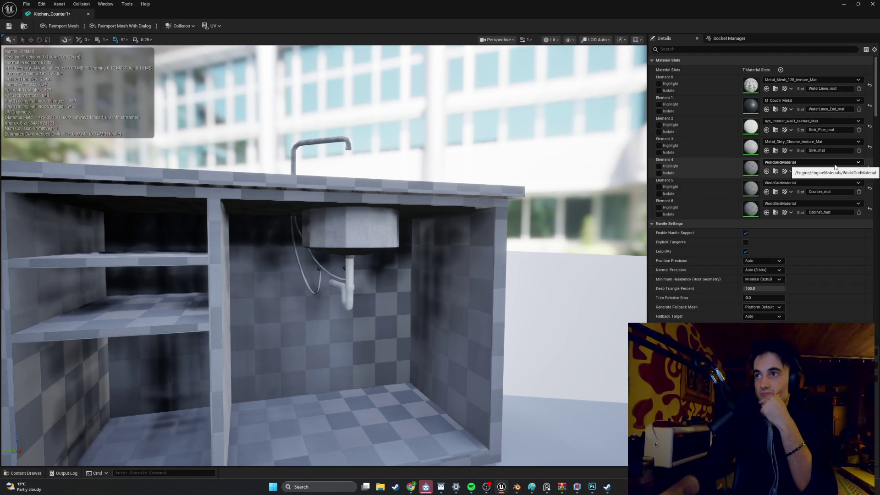
Step: Assign Metal_Grey_64_texture_Mat to the faucet slot and Kitchen_Counter_texture_Mat to the counter slot
click(835, 165)
scroll(826, 257, down, 10)
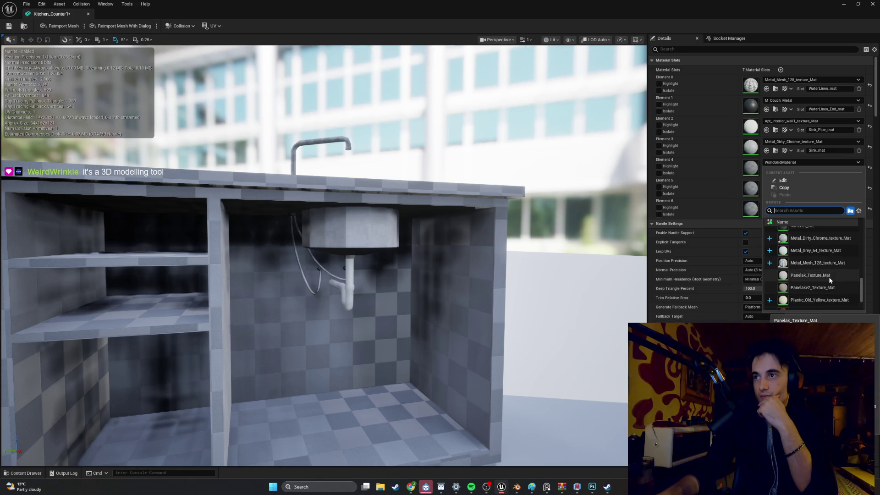
click(821, 253)
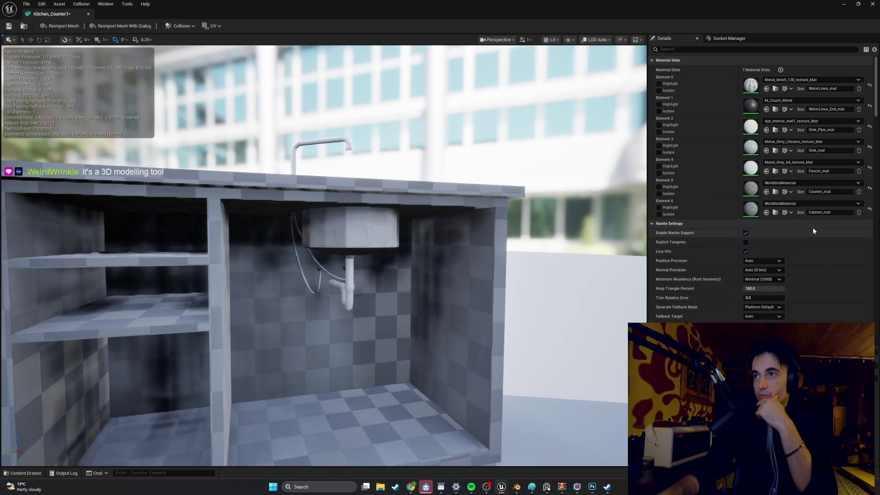
click(808, 185)
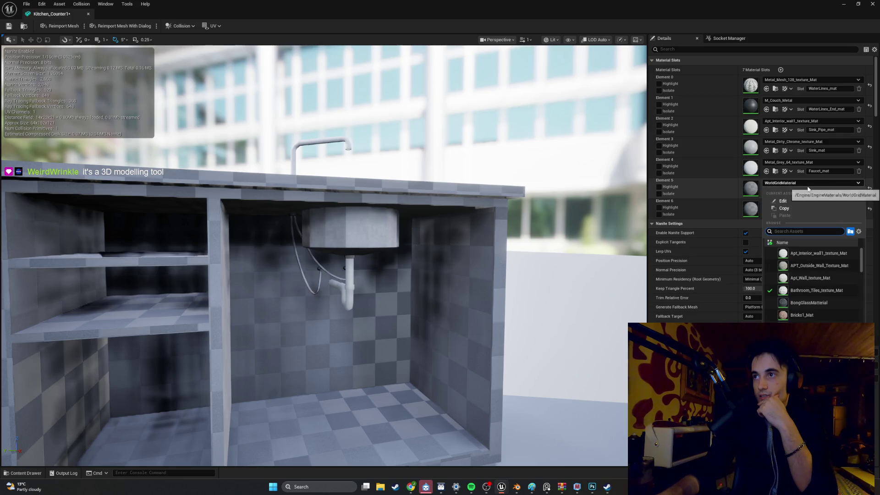
text(coun)
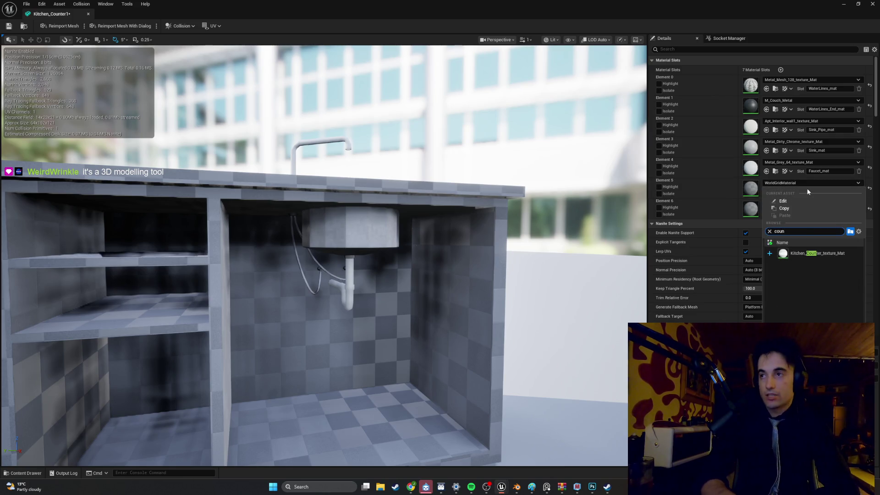
click(828, 253)
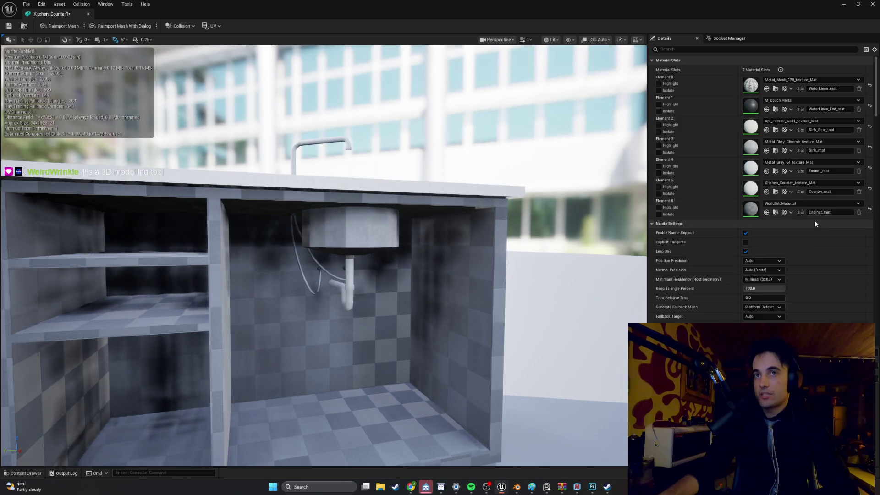
Step: Give the cabinet slot (Element 6) CabinetWoodTextureTest_Mat, then look over the sink
scroll(814, 203, down, 1)
click(822, 193)
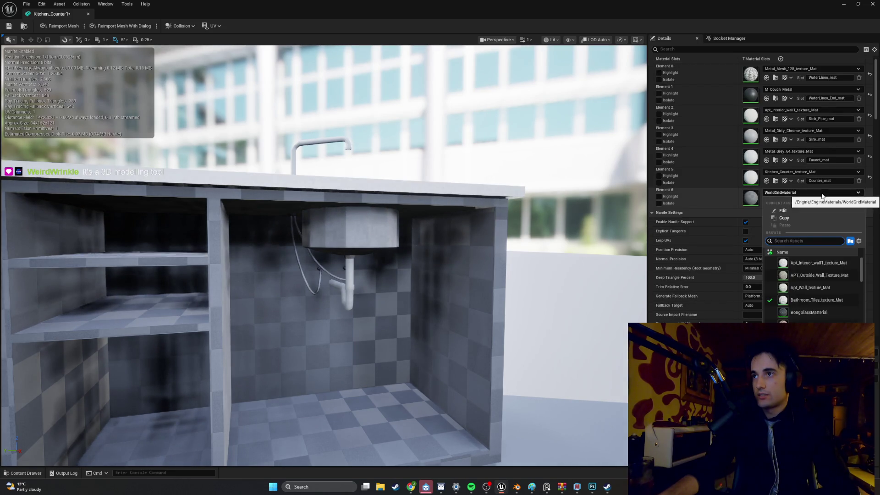
scroll(816, 273, down, 2)
scroll(818, 274, down, 5)
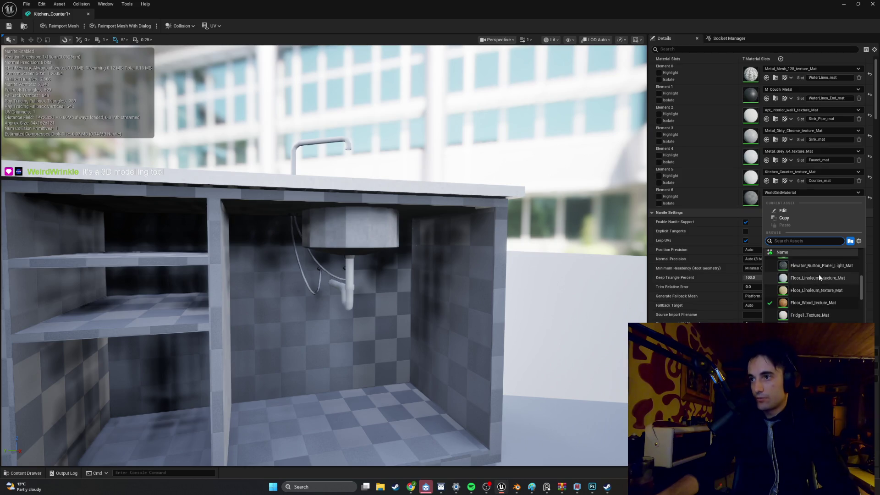
scroll(819, 274, down, 6)
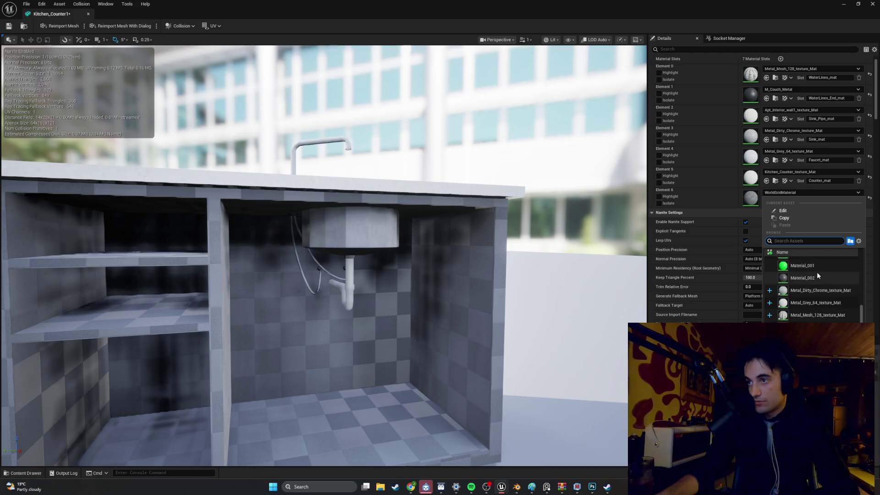
scroll(812, 279, up, 10)
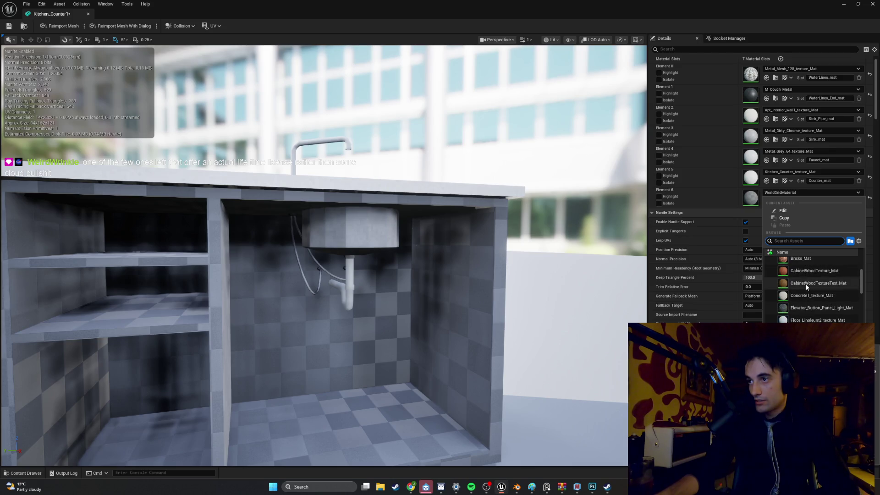
click(808, 284)
mouse_move(449, 307)
mouse_down()
mouse_move(449, 376)
mouse_move(448, 316)
mouse_move(449, 358)
mouse_up()
drag(554, 62, 555, 63)
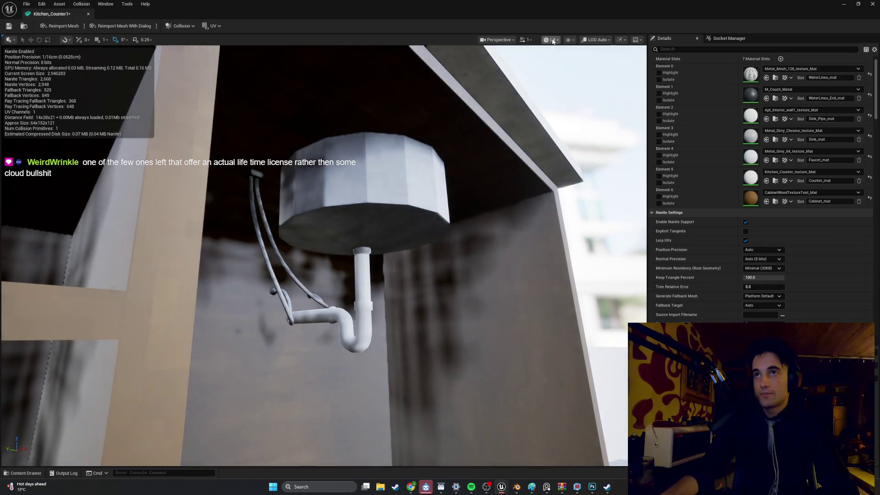
Step: Leave the mesh editor and switch the level viewport to Lit shading
mouse_move(321, 275)
mouse_down()
mouse_move(321, 211)
mouse_move(312, 202)
mouse_move(312, 252)
mouse_up()
click(844, 5)
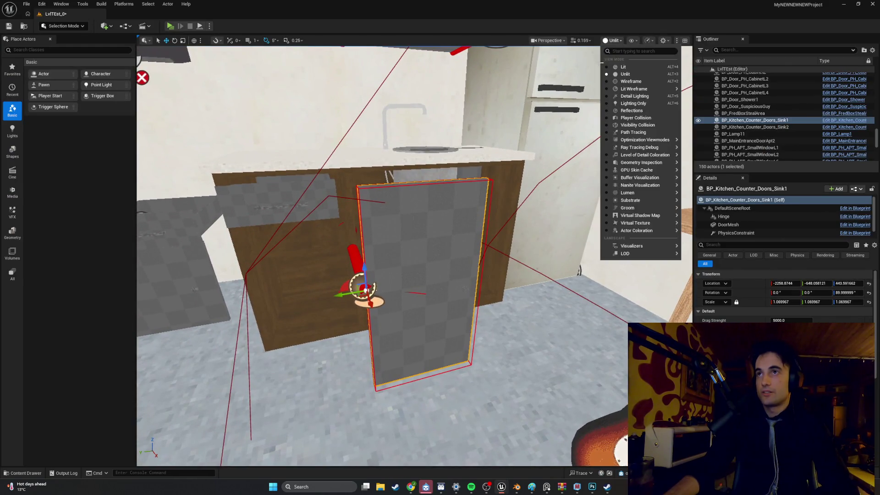
click(624, 67)
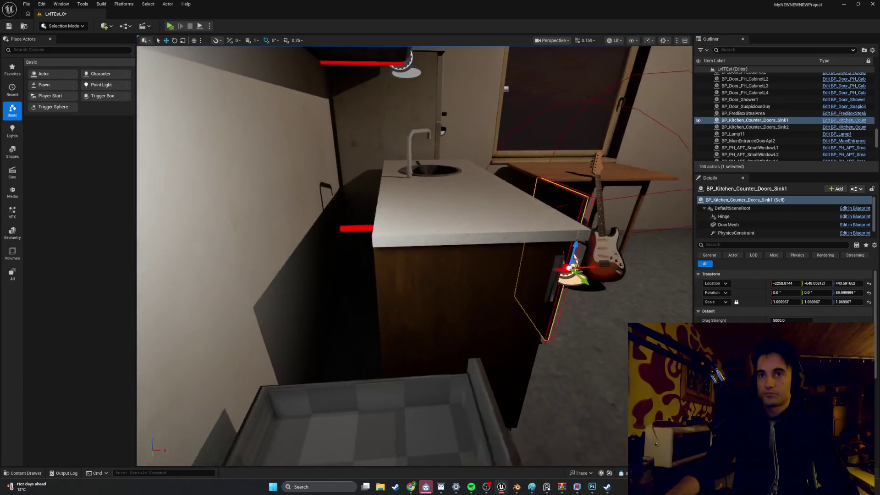
Step: Lower Kitchen_Counter1 slightly along Z and open the Kitchen_Counter_Doors_Left mesh
click(443, 225)
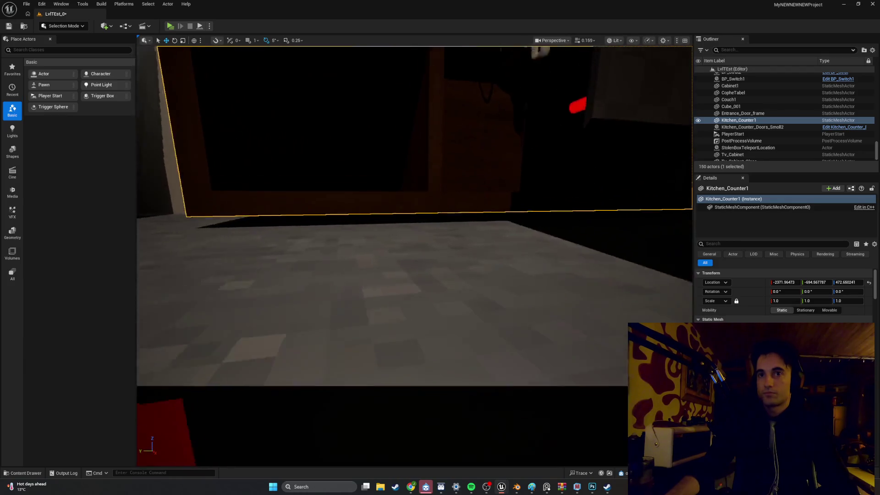
drag(471, 85, 471, 90)
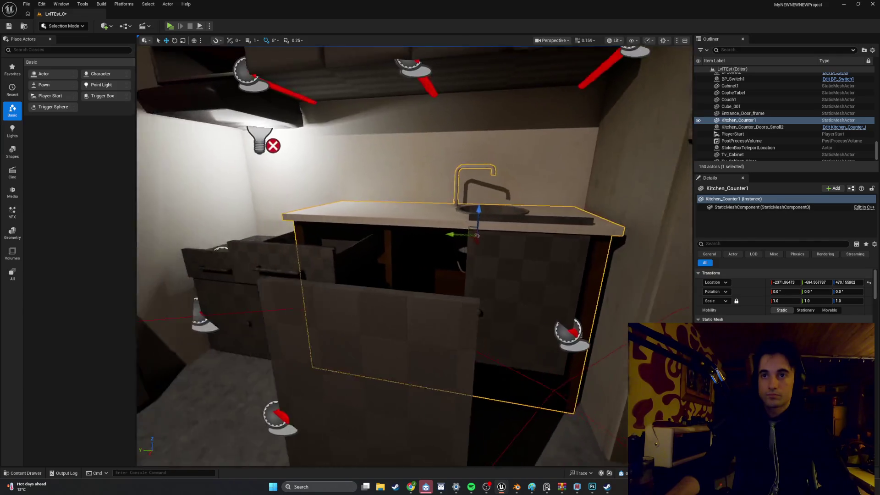
key(ctrl+space)
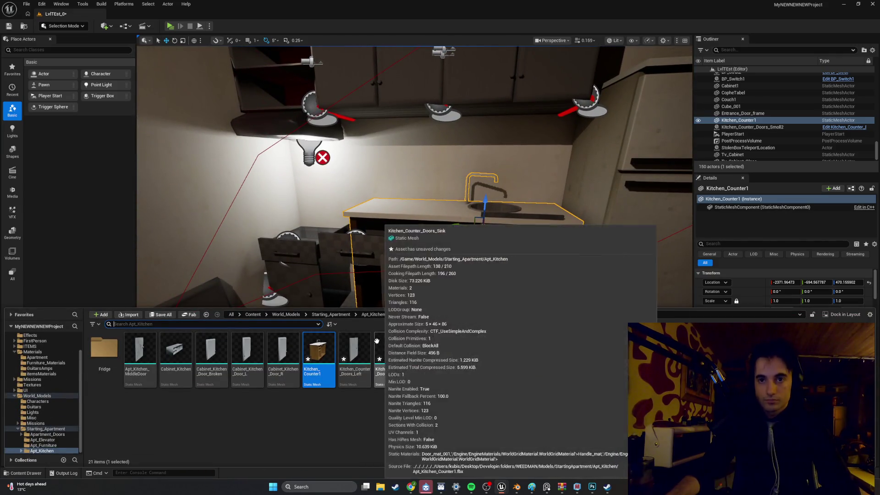
double_click(367, 336)
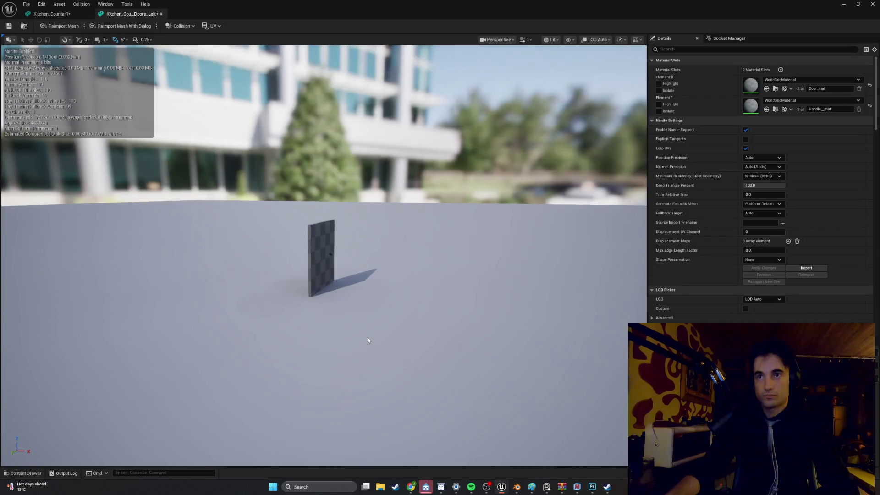
Step: Assign Kitchen_Counter_texture_Mat to the left door's door slot and frame the mesh
click(832, 80)
scroll(806, 183, down, 2)
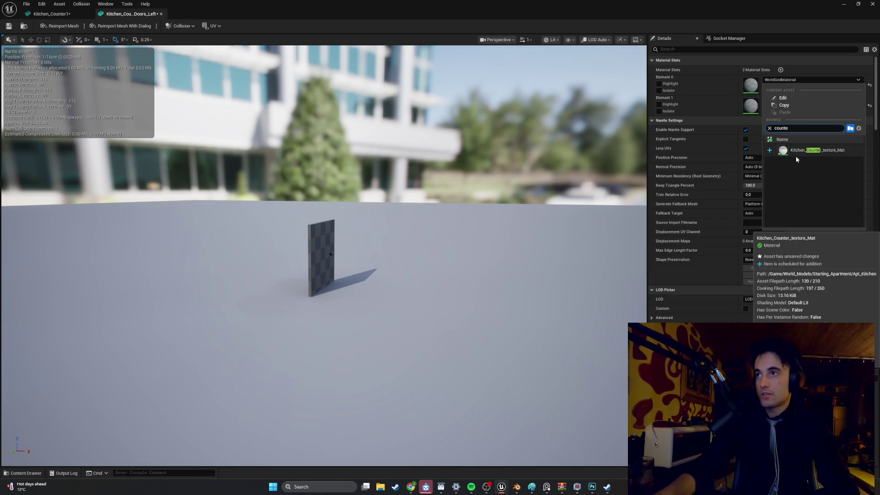
key(Escape)
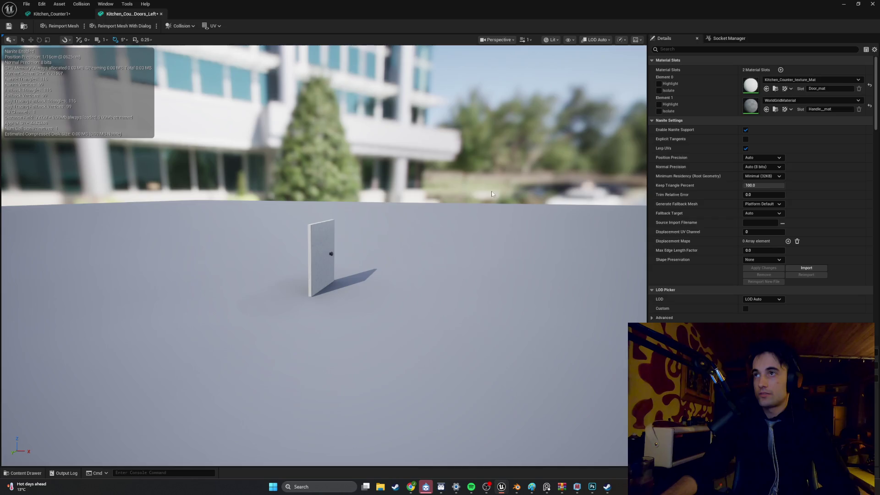
key(f)
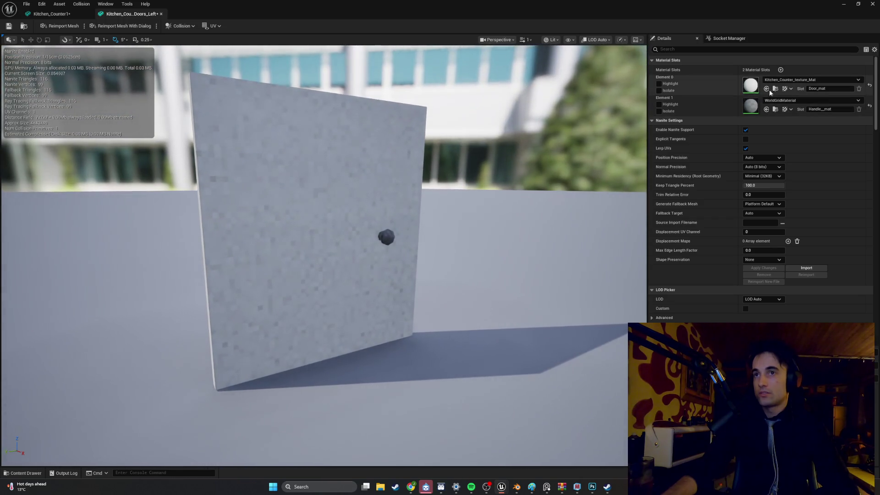
Step: Give the handle APT_Outside_Wall_Texture_Mat, then select Kitchen_Counter_Doors_Sink in Blender
click(804, 100)
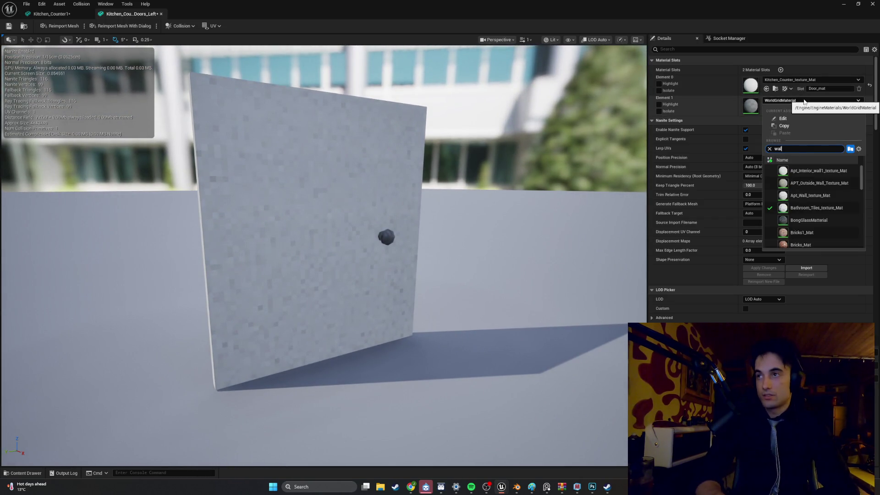
text(l)
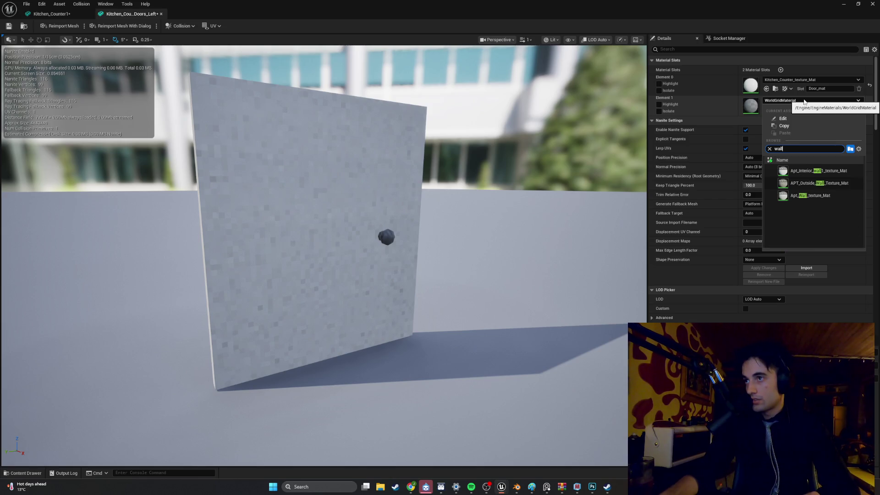
click(821, 183)
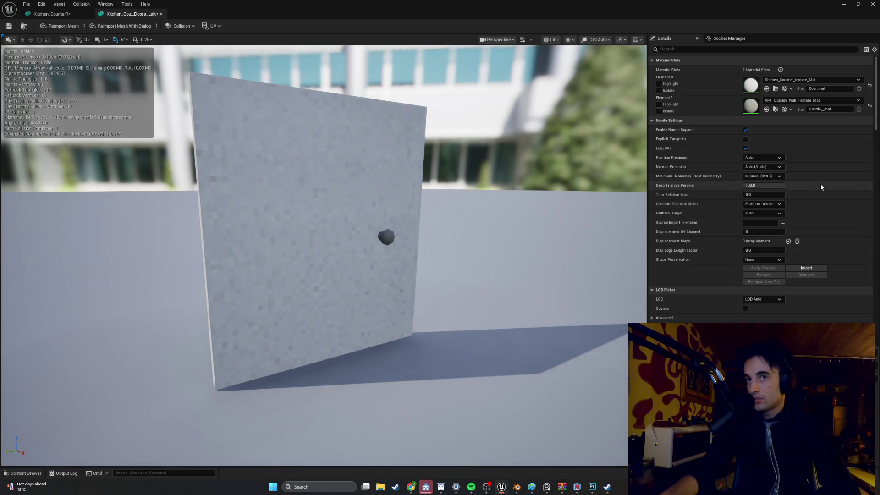
click(515, 487)
click(600, 295)
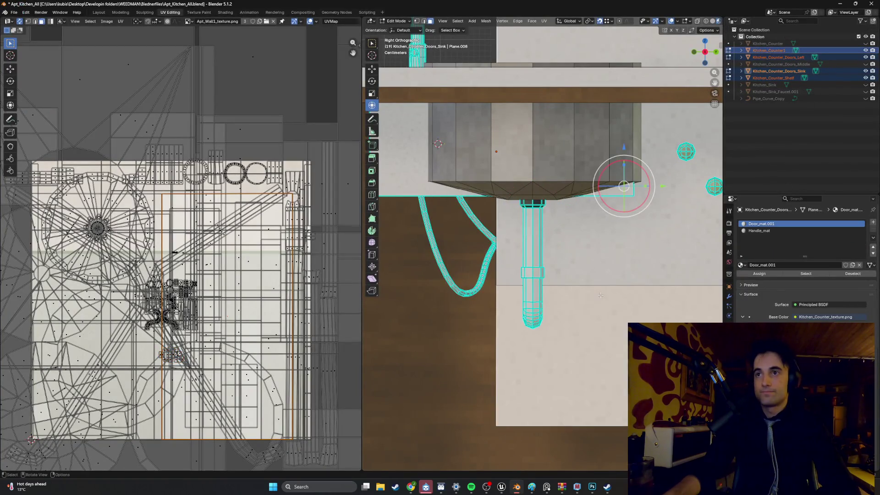
Step: Check the Handle_mat base colour texture in Blender, then return to Unreal
click(767, 231)
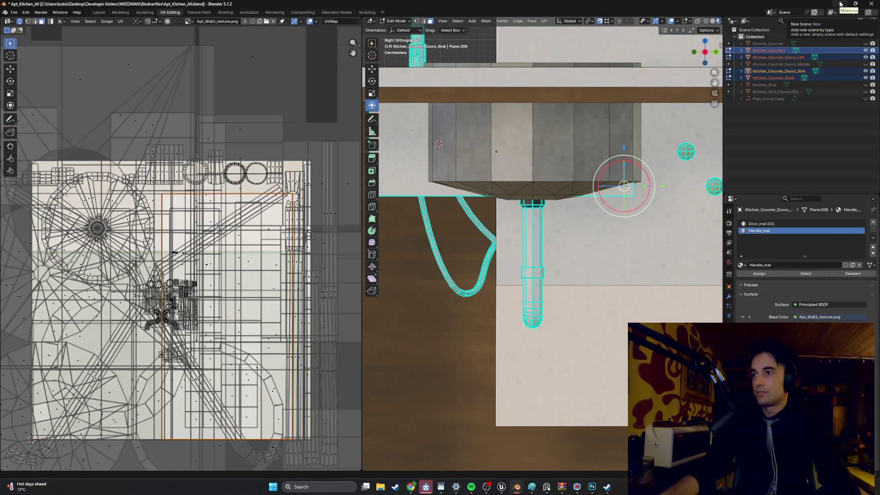
click(841, 3)
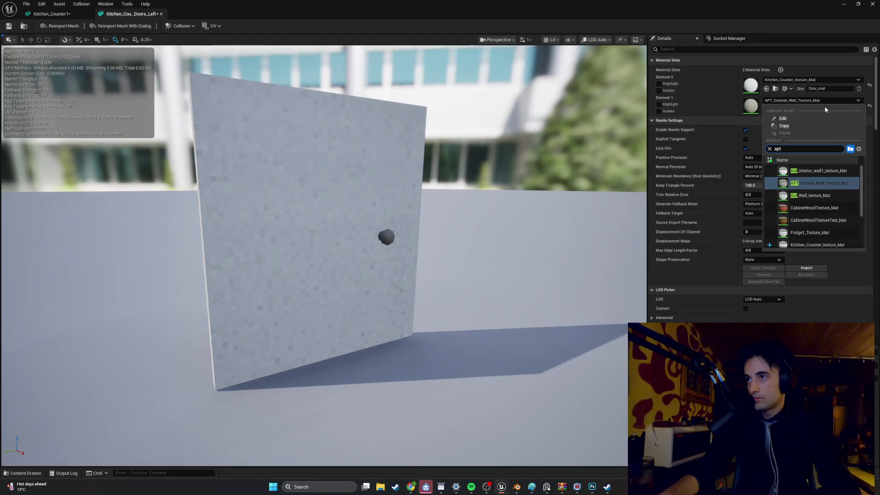
Step: Switch the left door's handle to Apt_Wall_texture_Mat and open the Kitchen_Counter_Doors_Sink mesh
click(820, 194)
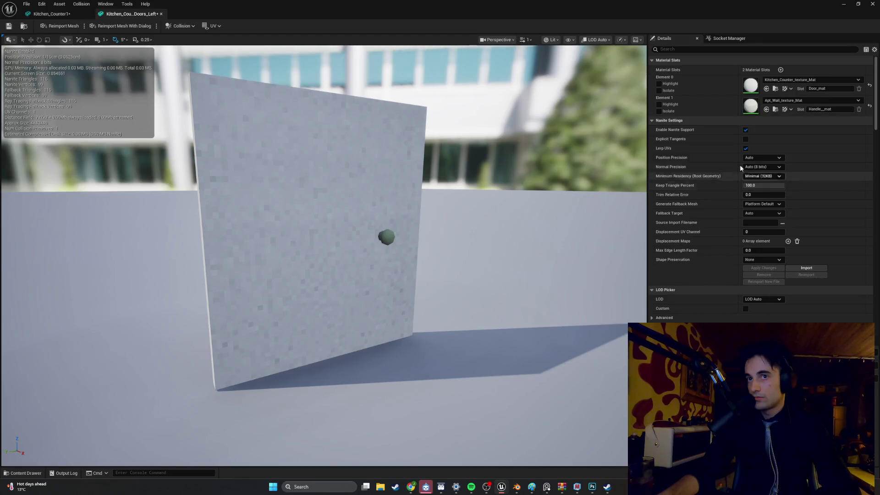
click(6, 473)
double_click(405, 359)
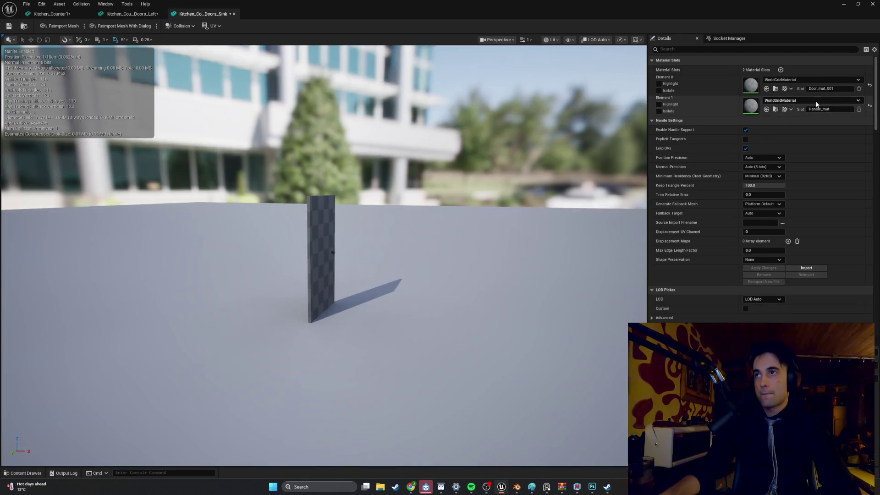
Step: Give the sink door Apt_Wall_texture_Mat on its handle and Kitchen_Counter_texture_Mat on its door
click(816, 101)
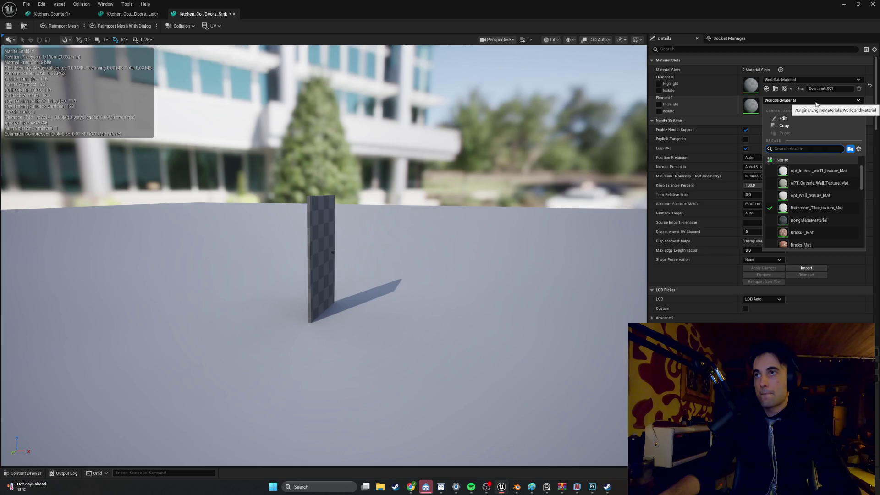
text(apt)
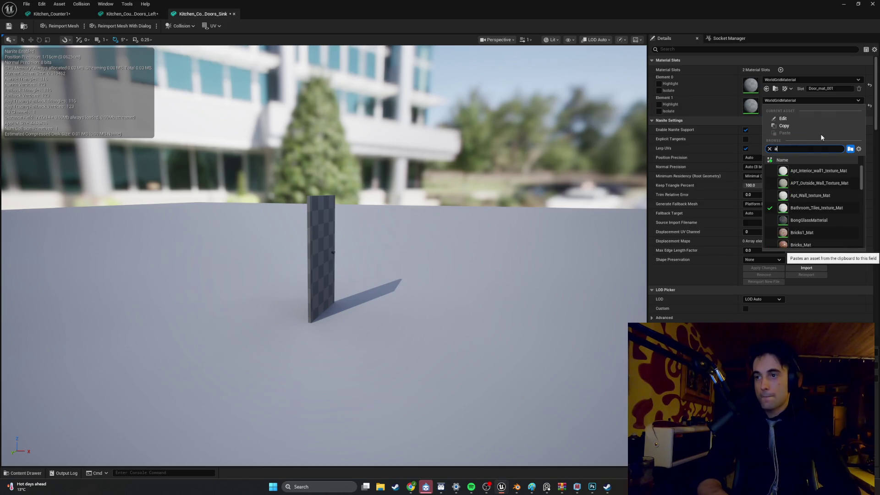
click(834, 194)
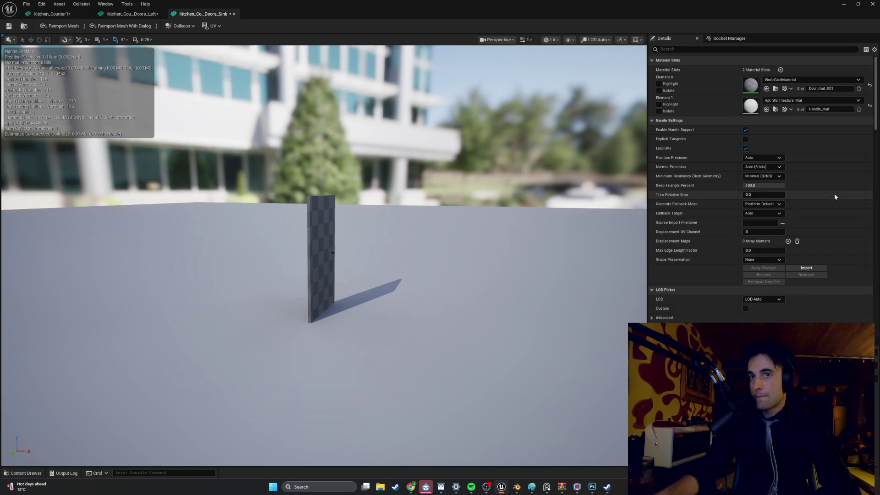
click(817, 80)
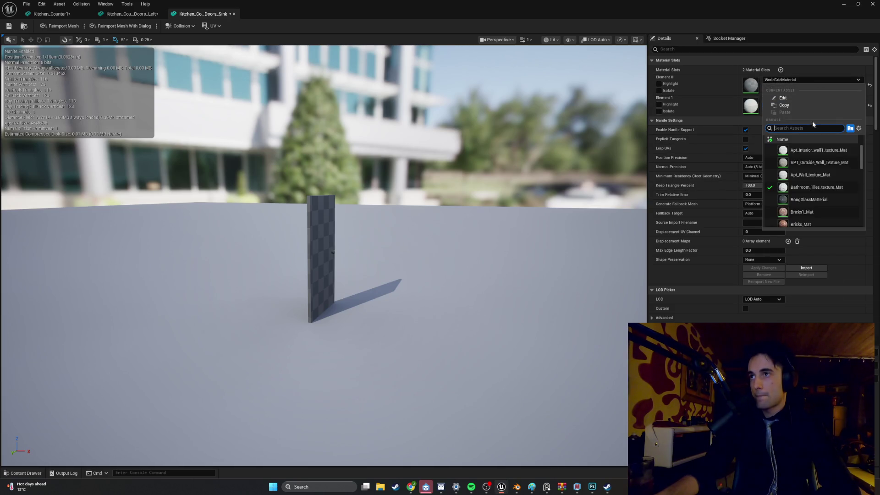
text(counter)
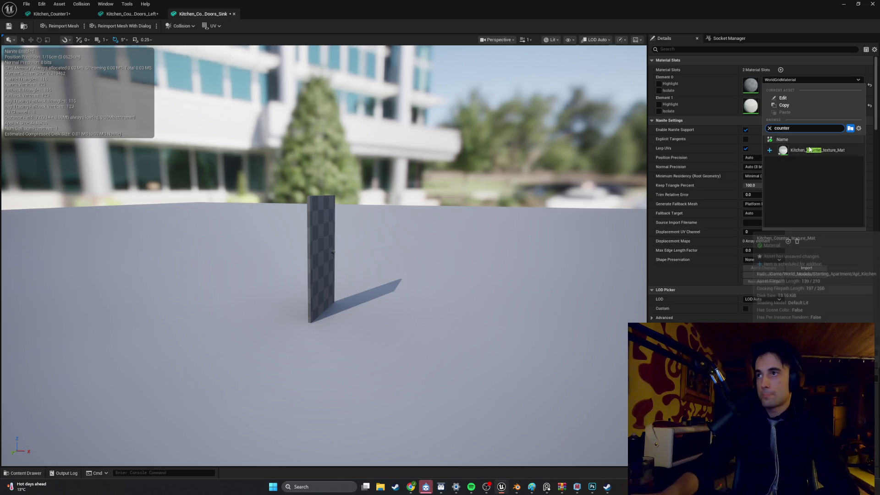
click(808, 150)
key(ctrl+space)
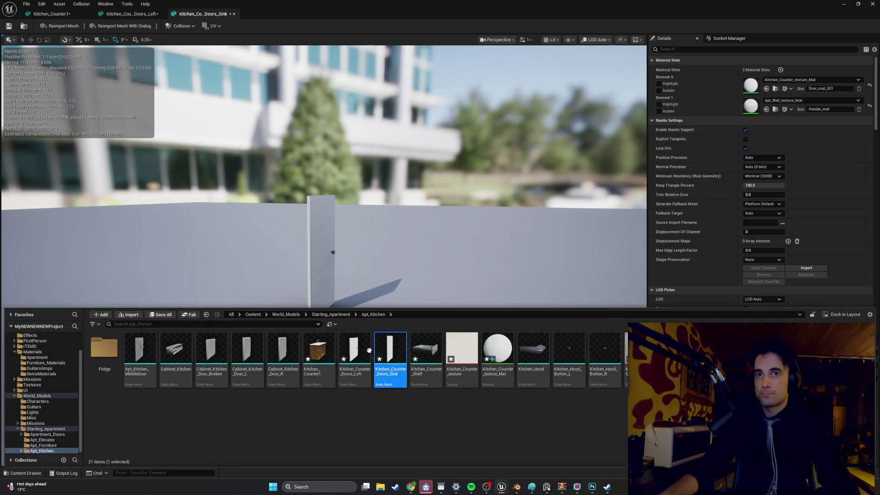
click(427, 351)
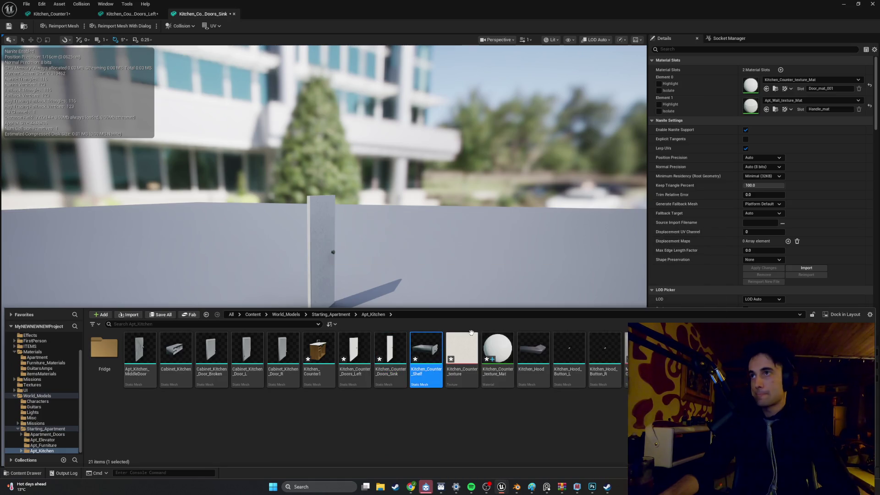
Step: Open Kitchen_Counter_Shelf and assign CabinetWoodTextureTest_Mat and Kitchen_Counter_texture_Mat to Elements 0 and 1
key(Return)
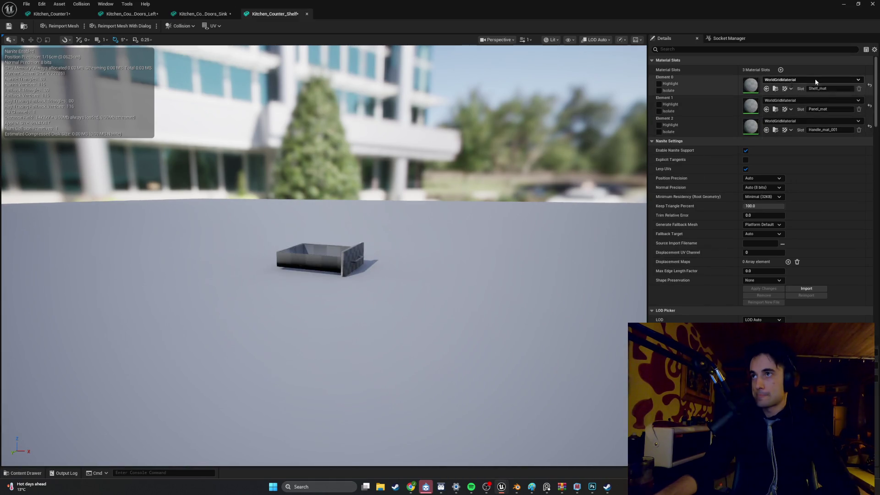
click(815, 80)
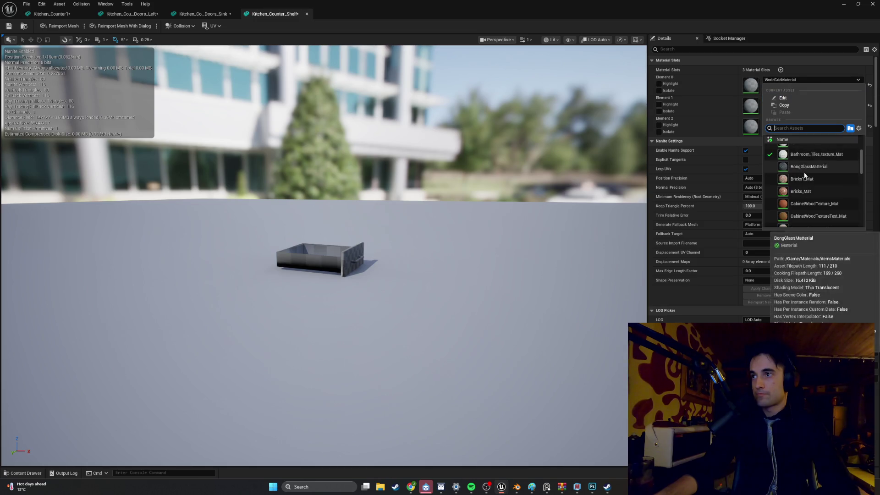
click(810, 215)
click(810, 101)
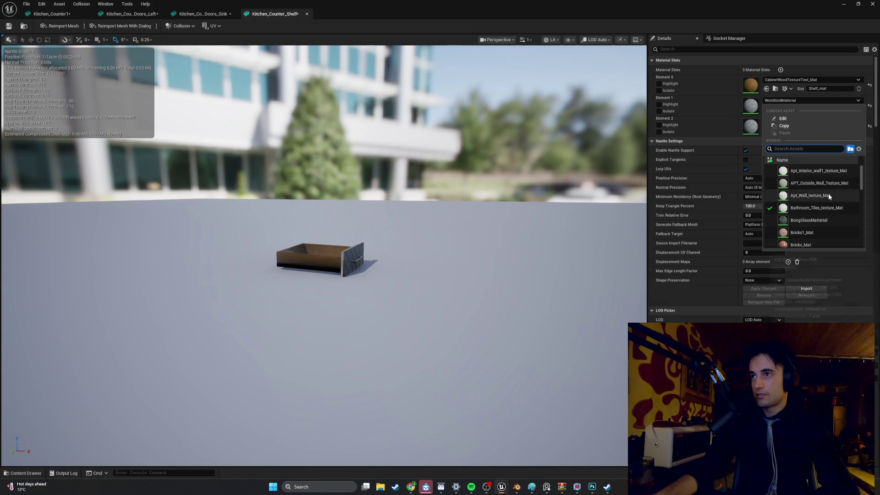
text(counter)
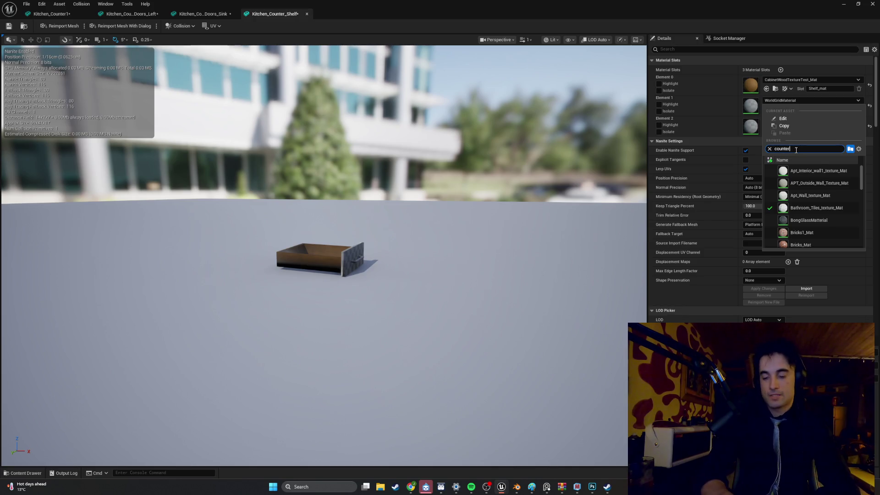
click(788, 170)
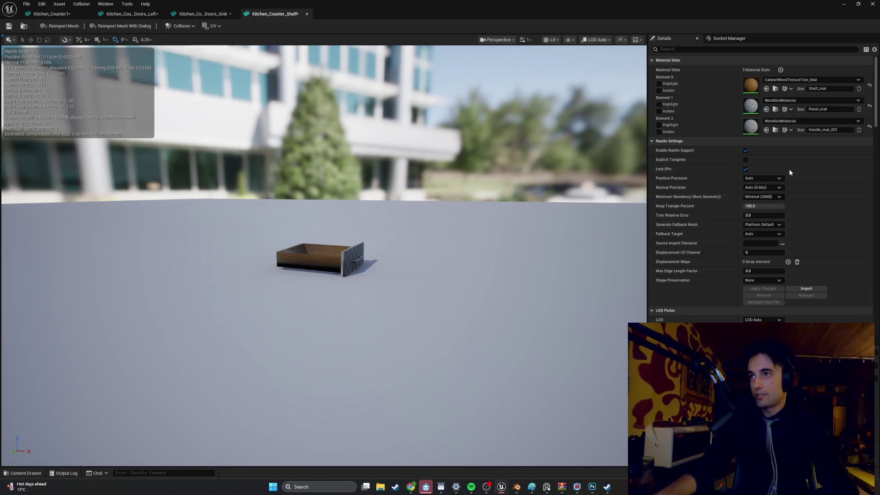
Step: Assign Apt_Wall_texture_Mat to the shelf's handle slot, save the mesh and return to the level
click(821, 123)
text(apt)
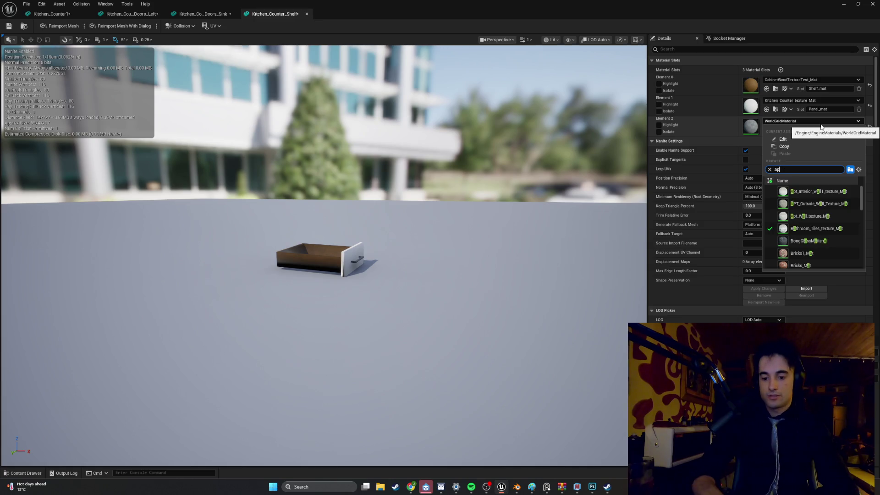
click(837, 215)
click(9, 26)
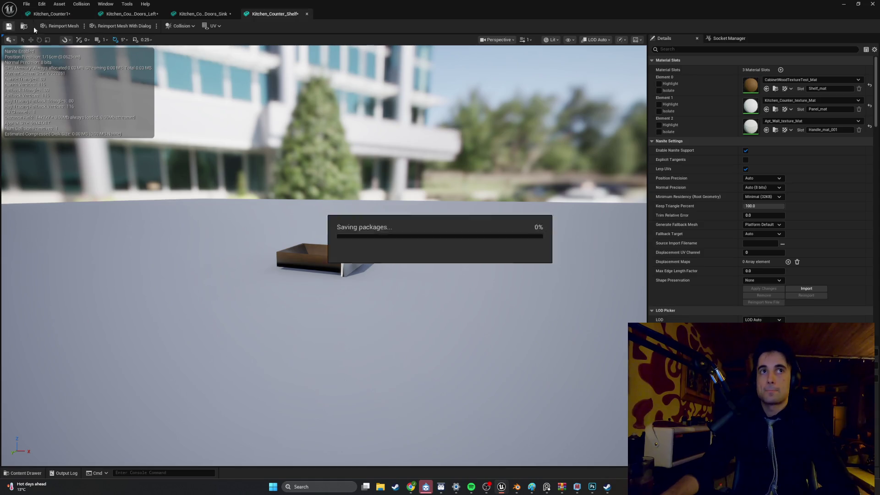
click(873, 4)
mouse_move(451, 250)
mouse_down()
mouse_move(451, 266)
mouse_move(441, 232)
mouse_move(447, 252)
mouse_up()
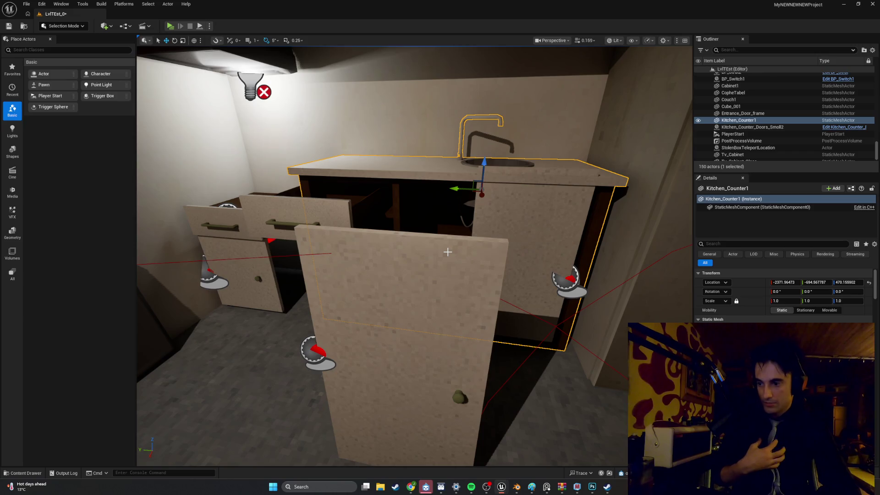
Step: Shift the right sink door (Sink2) slightly sideways along Y
drag(448, 304, 438, 293)
click(443, 281)
drag(490, 299, 507, 308)
scroll(503, 315, down, 5)
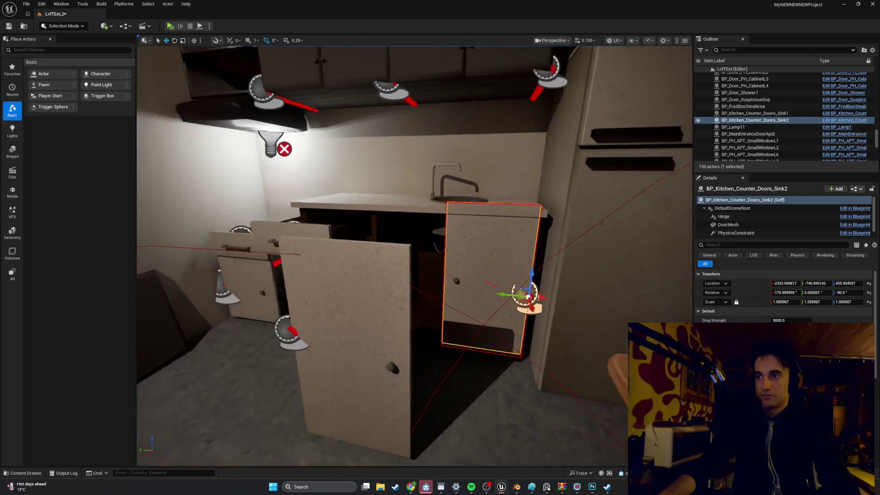
scroll(784, 293, down, 5)
scroll(784, 293, up, 5)
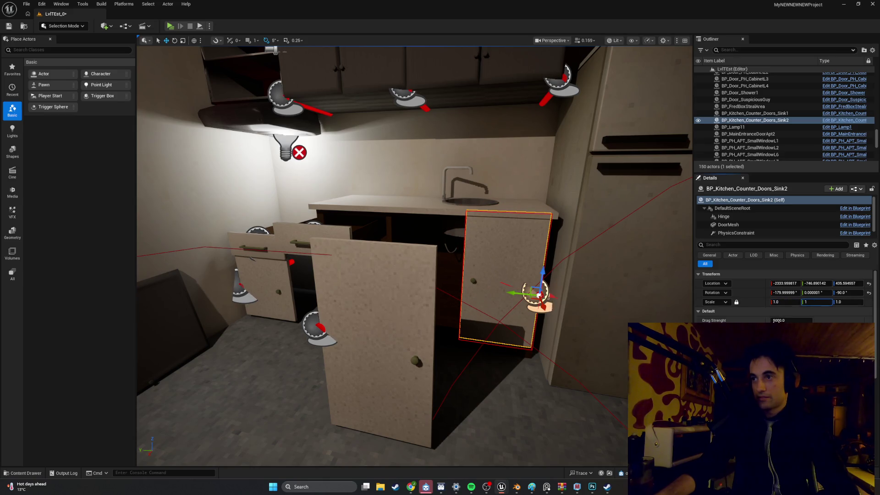
Step: Reset the left sink door's scale to 1.0 and check the neighbouring doors and drawers
click(404, 321)
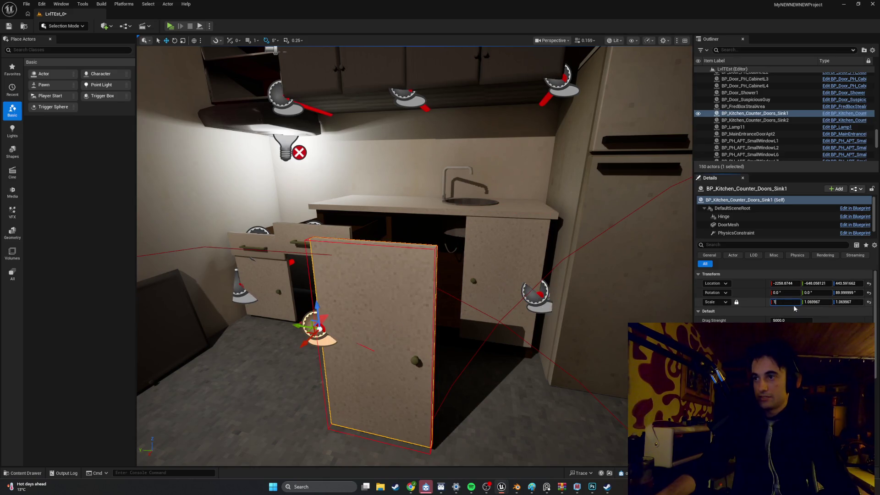
click(818, 304)
click(270, 286)
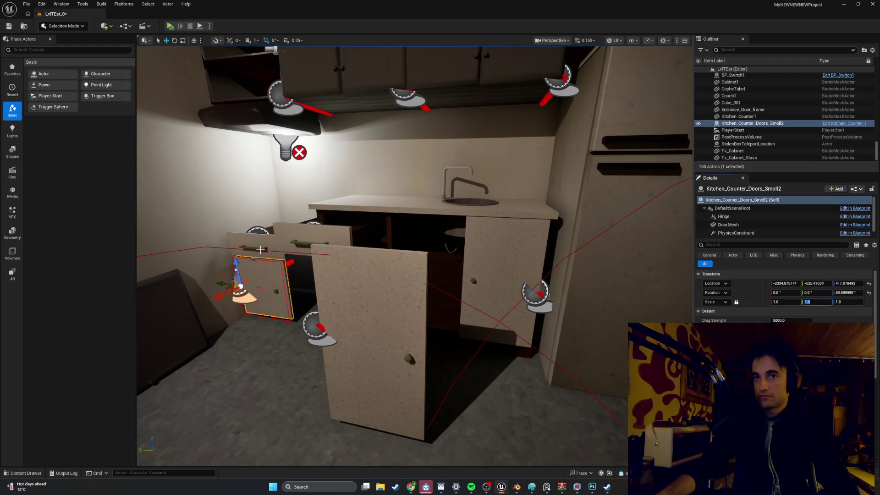
click(311, 246)
click(311, 239)
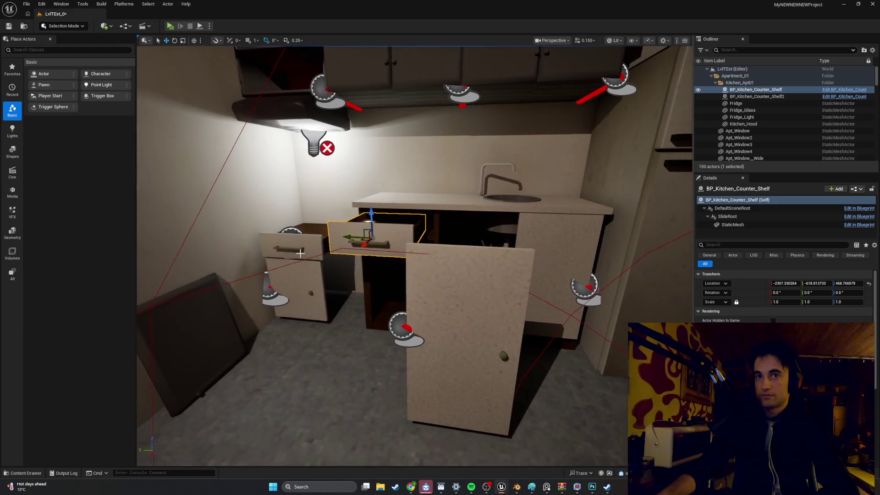
click(300, 251)
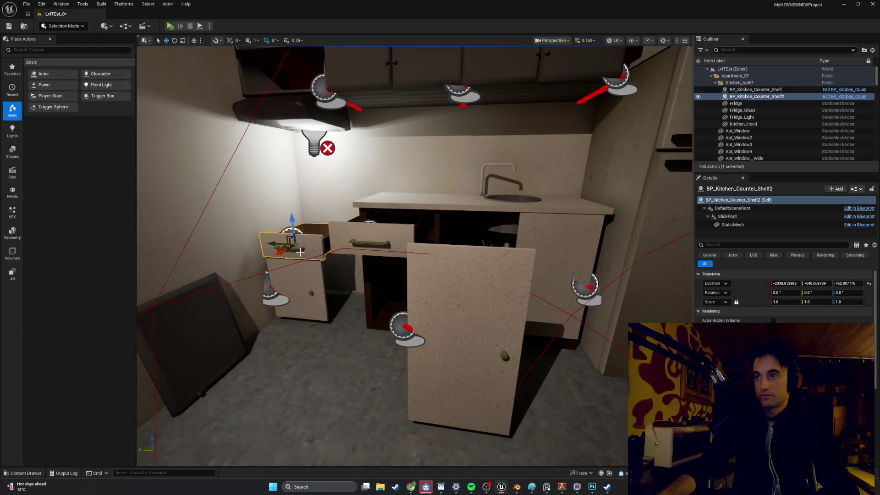
scroll(433, 273, down, 5)
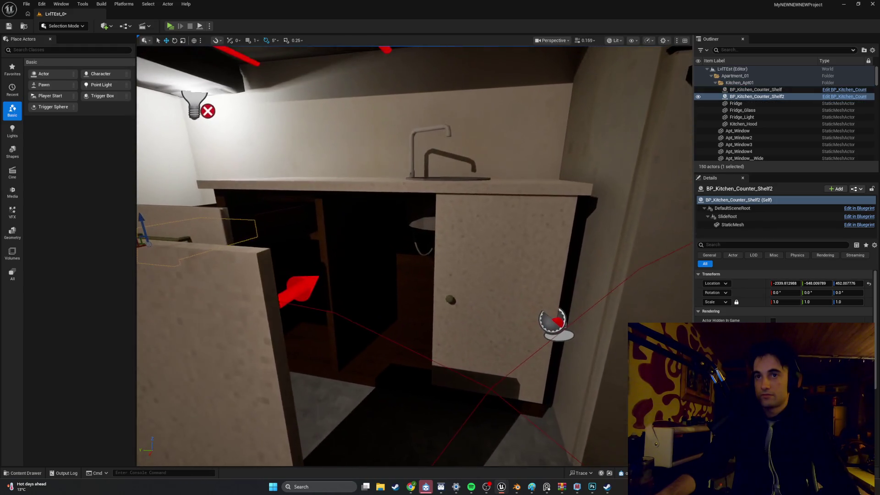
Step: Switch the viewport to Unlit shading and select the kitchen counter body
click(615, 41)
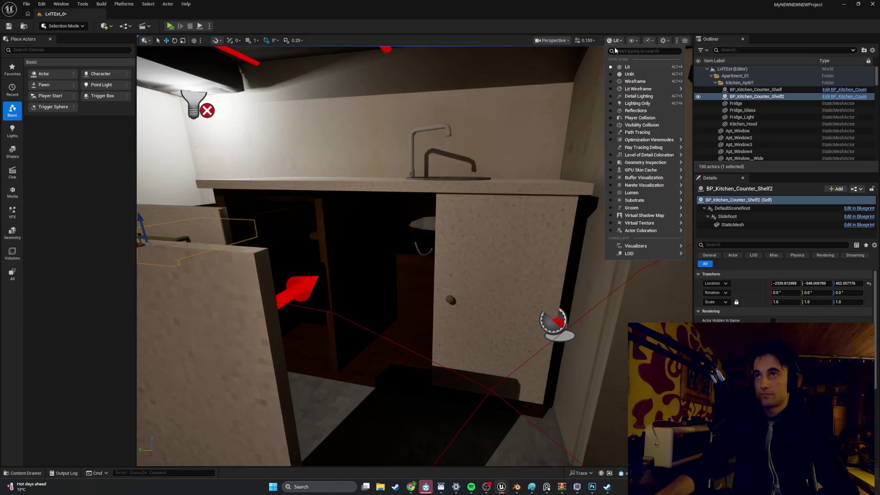
click(617, 75)
scroll(533, 179, down, 5)
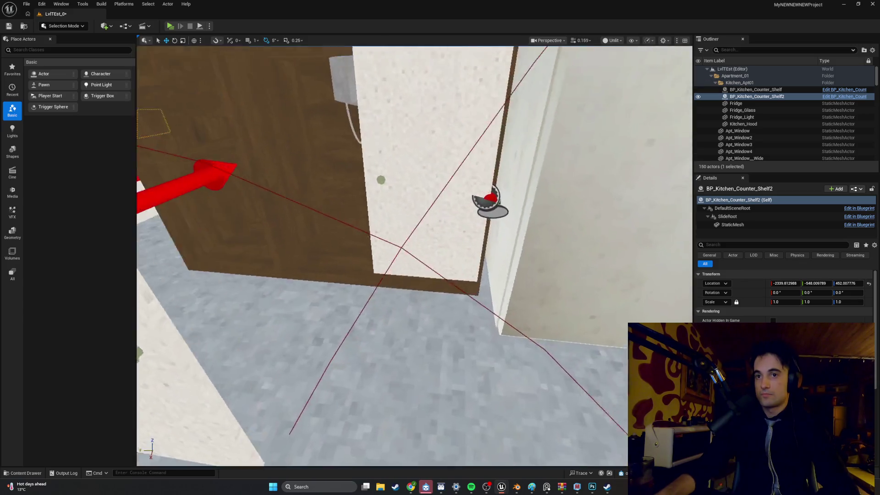
click(436, 230)
scroll(435, 229, down, 5)
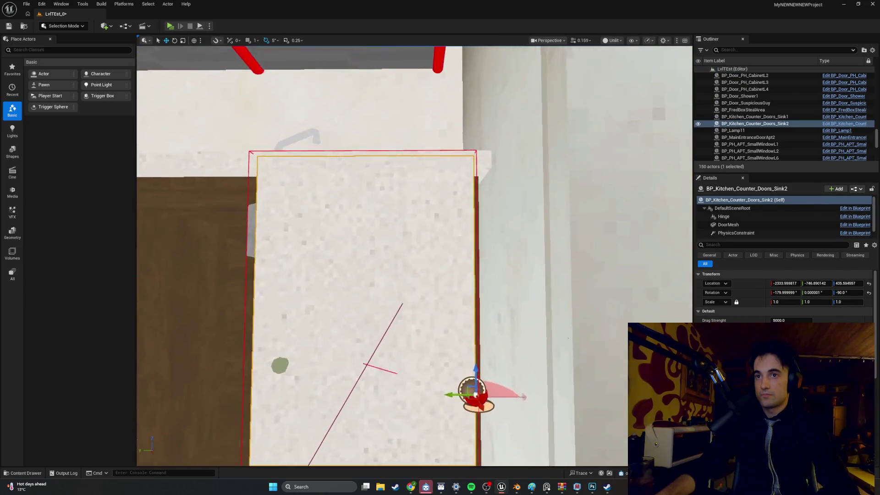
scroll(314, 279, up, 2)
click(313, 280)
right_click(315, 280)
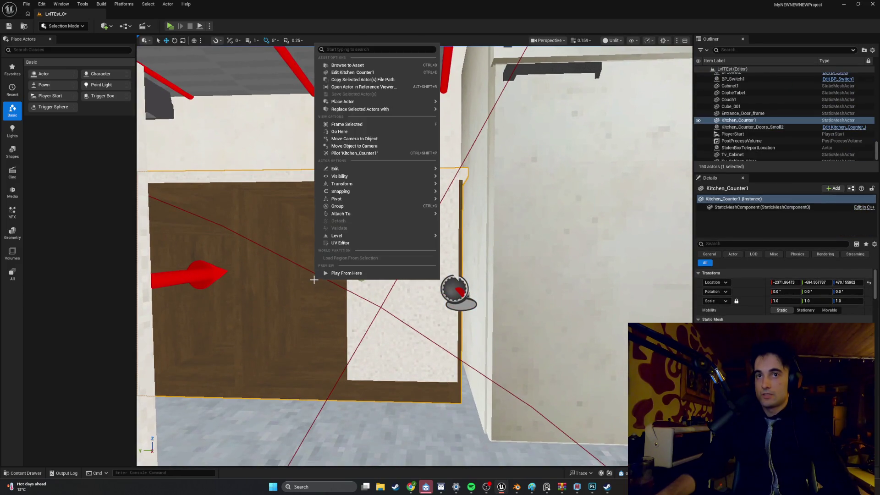
Step: Open Kitchen_Counter1's mesh and set Collision Complexity to Use Complex Collision As Simple
click(355, 73)
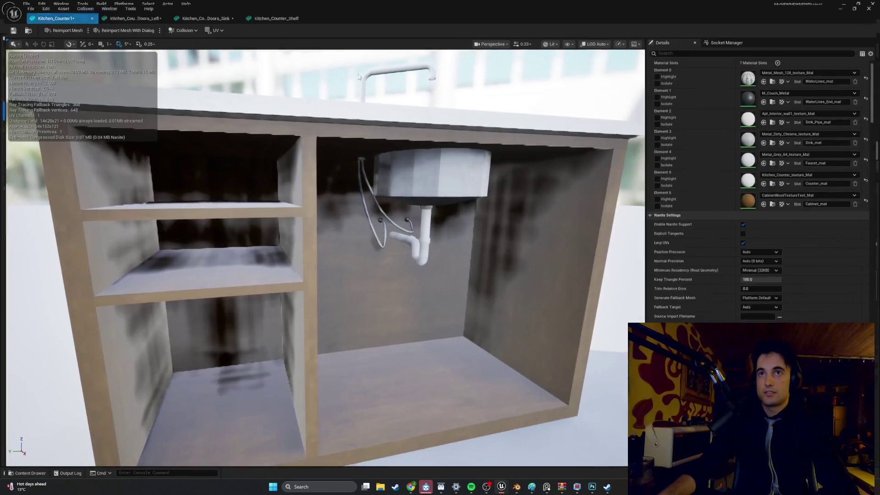
scroll(735, 212, down, 10)
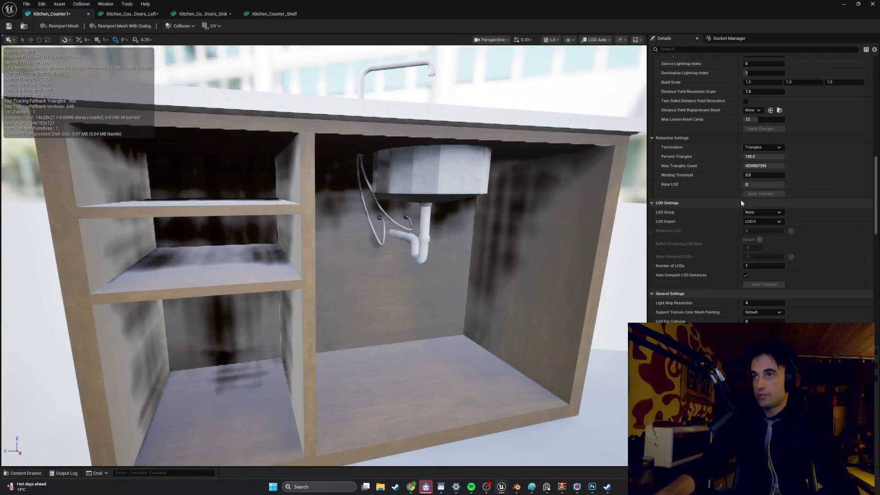
scroll(743, 218, up, 10)
scroll(744, 217, down, 8)
scroll(746, 217, down, 5)
click(770, 128)
click(769, 154)
Step: Set the collision preset to Custom with object type DoorFrame, then return to the level
scroll(781, 156, up, 5)
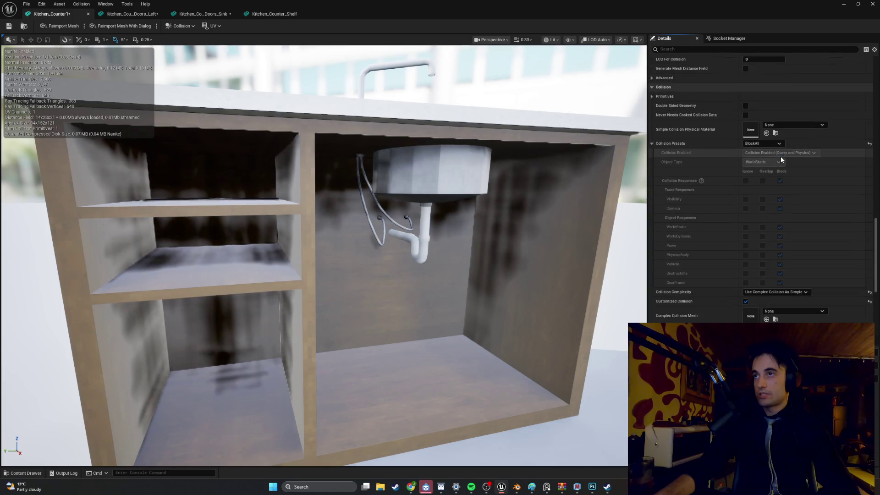
click(770, 144)
click(765, 150)
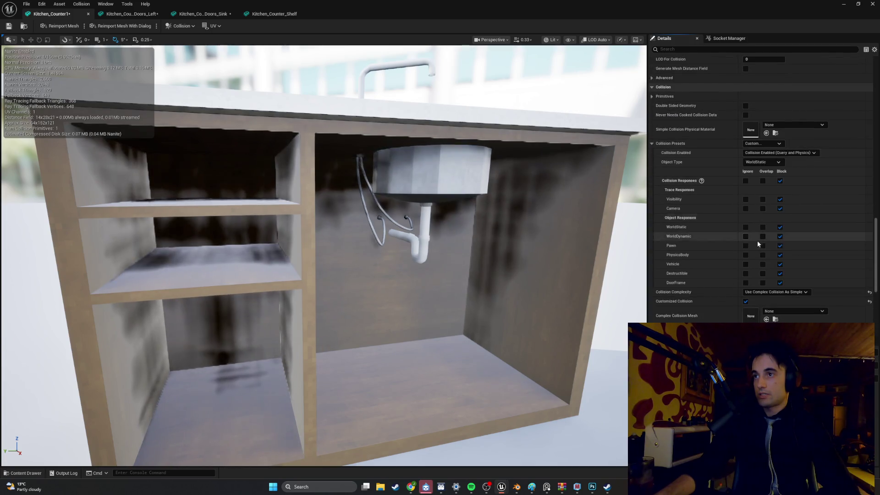
click(763, 162)
click(770, 209)
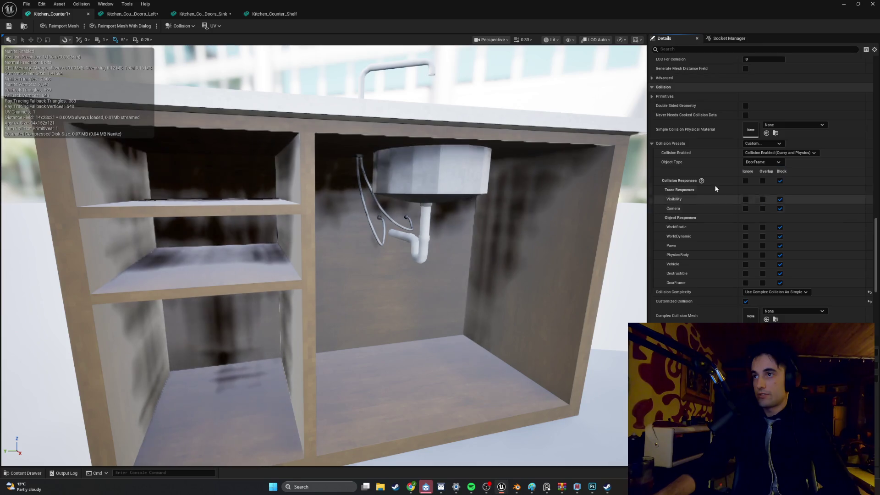
click(849, 4)
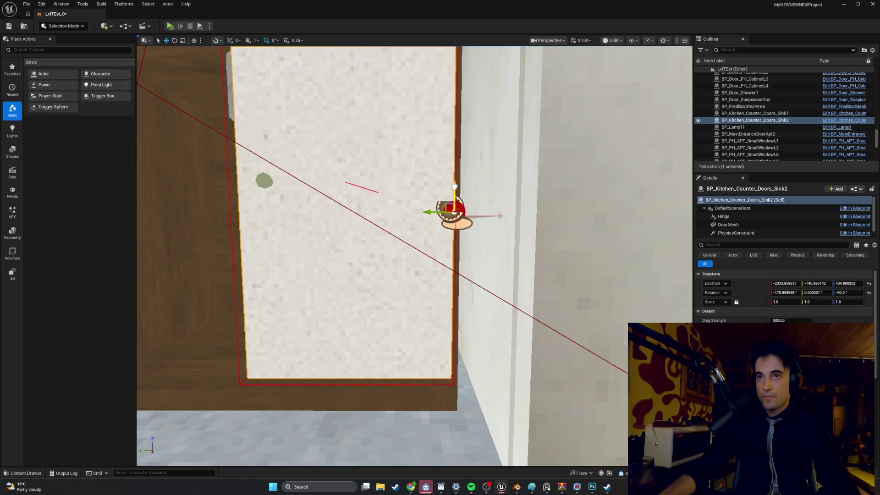
Step: Lower the right sink door slightly and cut the camera speed to 0.02
drag(454, 187, 454, 208)
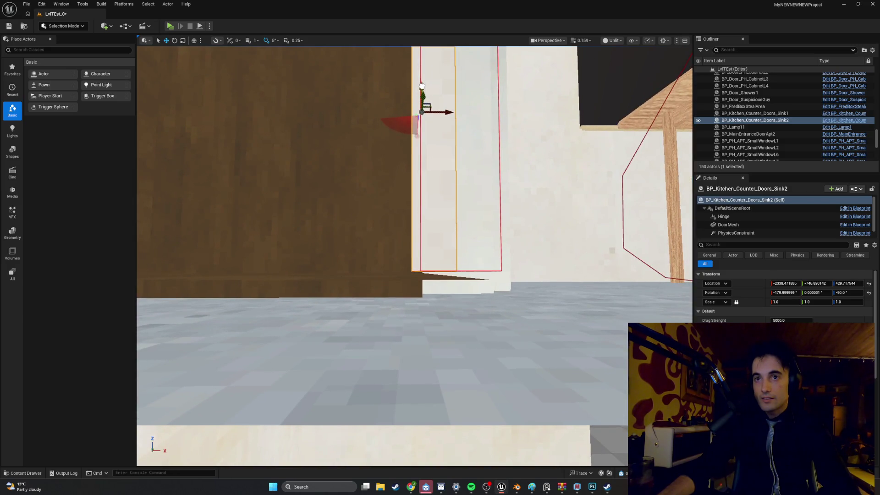
click(583, 40)
click(554, 59)
text(0.04)
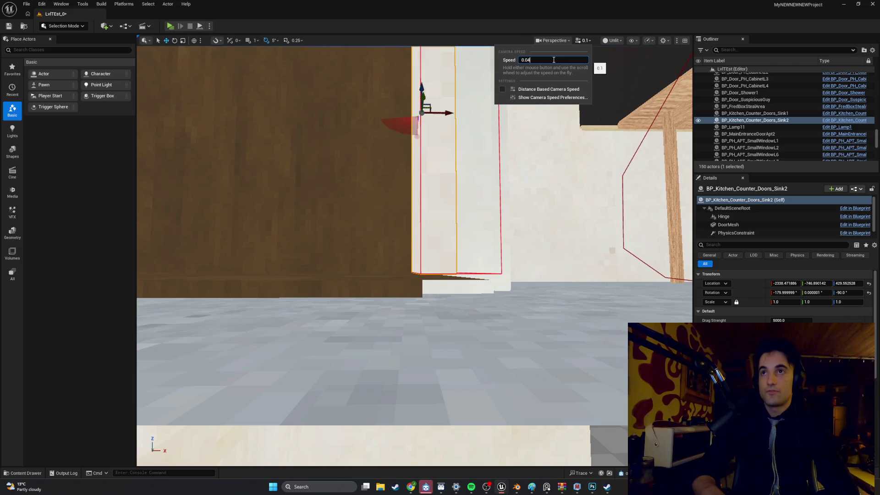
key(Return)
key(Right)
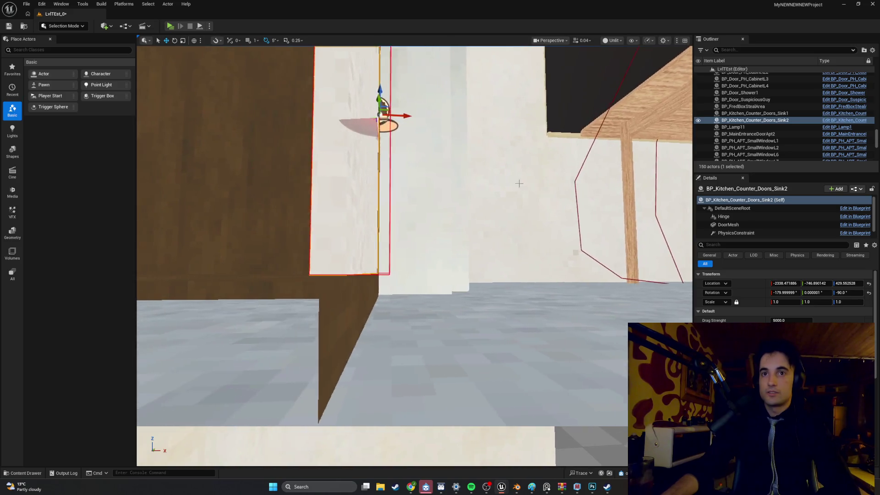
click(584, 41)
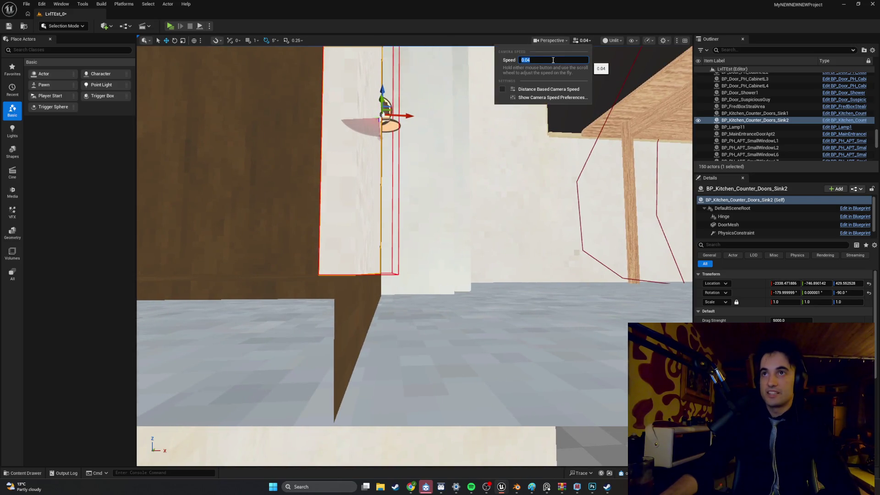
key(Return)
Step: Drop the camera speed to 0.01 and fly around the sink door
key(Down)
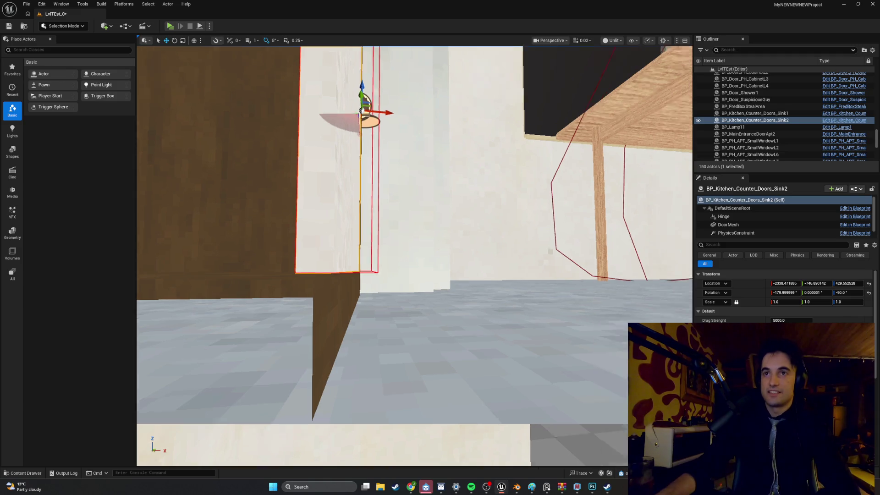
click(587, 43)
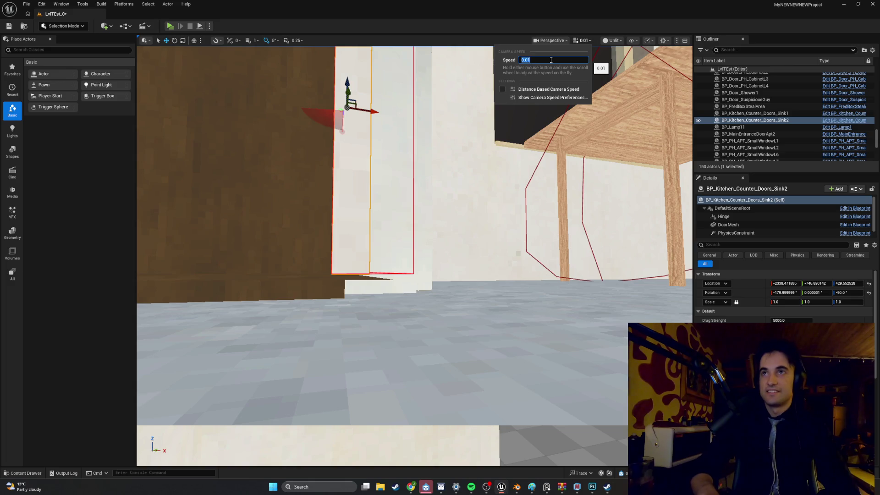
key(Return)
key(Up)
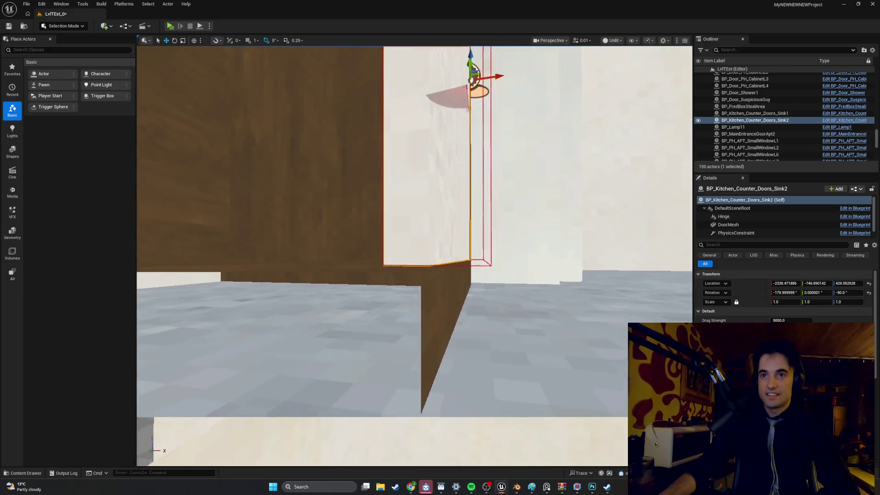
key(Up)
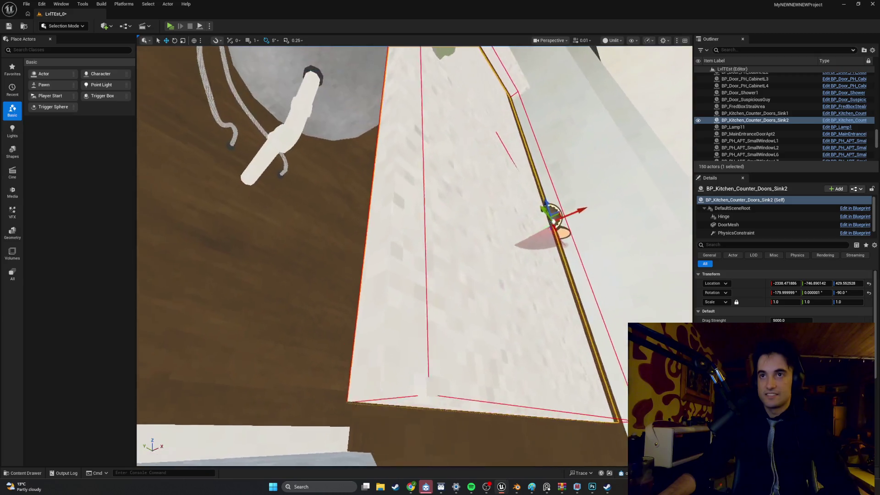
key(Up)
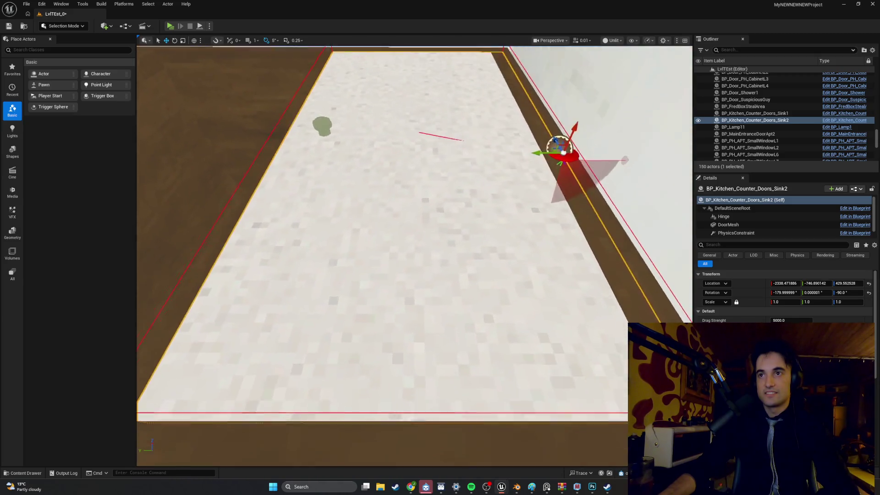
key(Up)
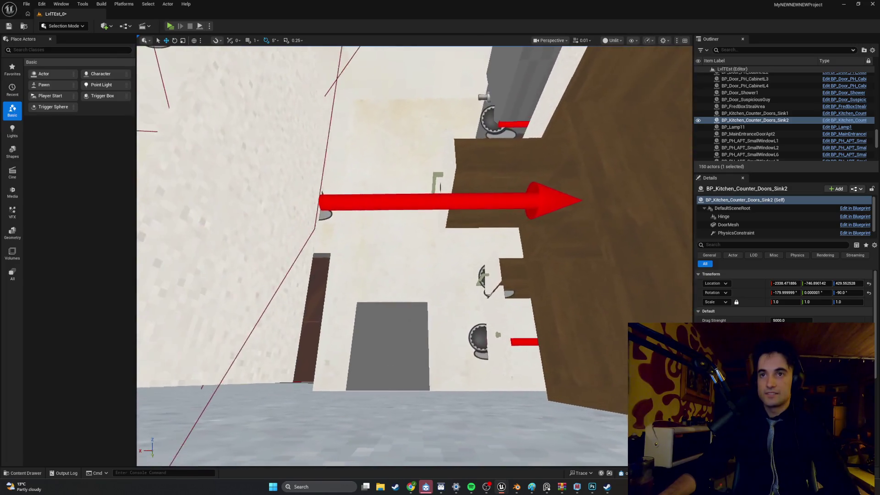
Step: Move the Sink1 door along X and Y toward the Sink2 door
click(262, 217)
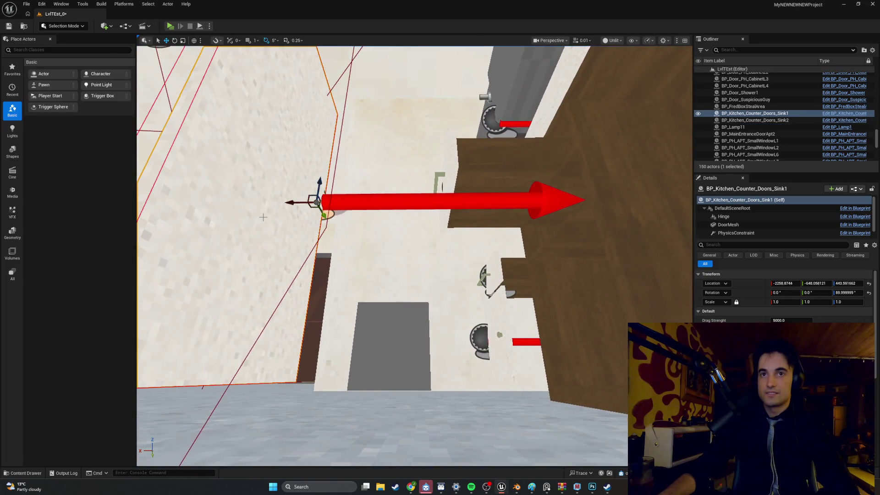
drag(301, 200, 304, 199)
key(Up)
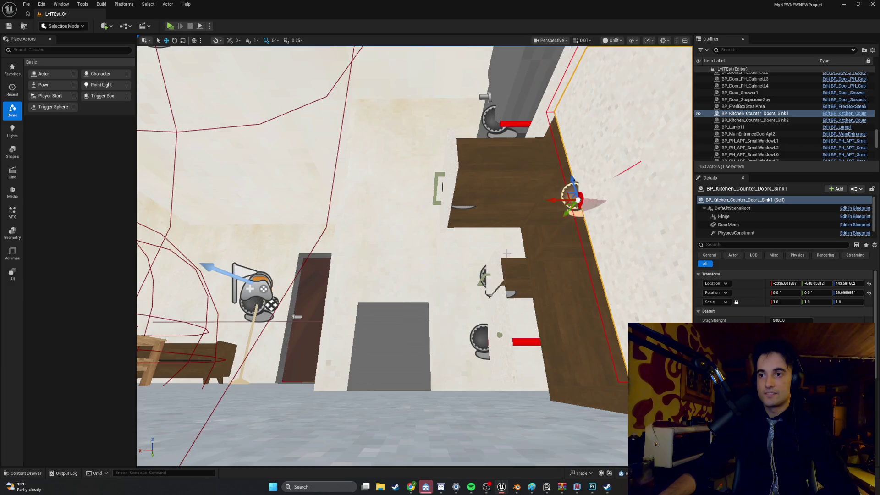
key(Up)
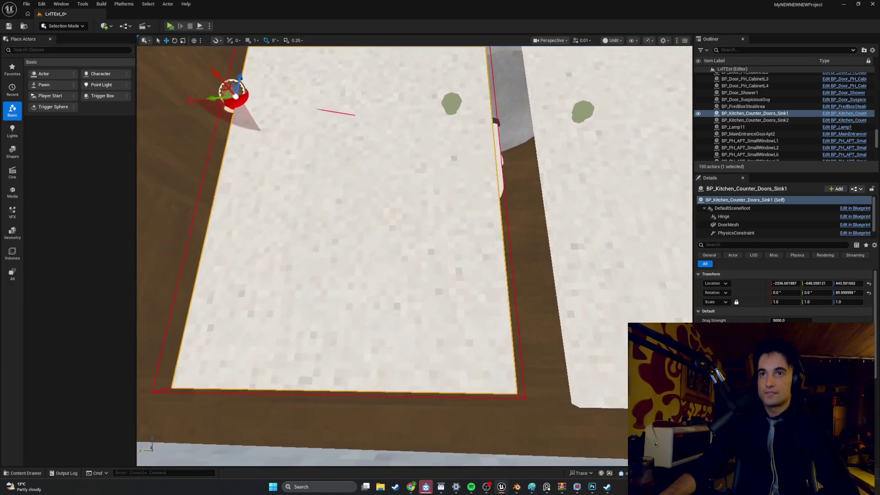
mouse_move(243, 110)
mouse_down()
mouse_move(272, 122)
mouse_move(279, 73)
mouse_move(298, 73)
mouse_up()
drag(669, 271, 673, 273)
Step: Copy Sink2's location onto Sink1, then slide Sink1 along Y beside it
click(673, 272)
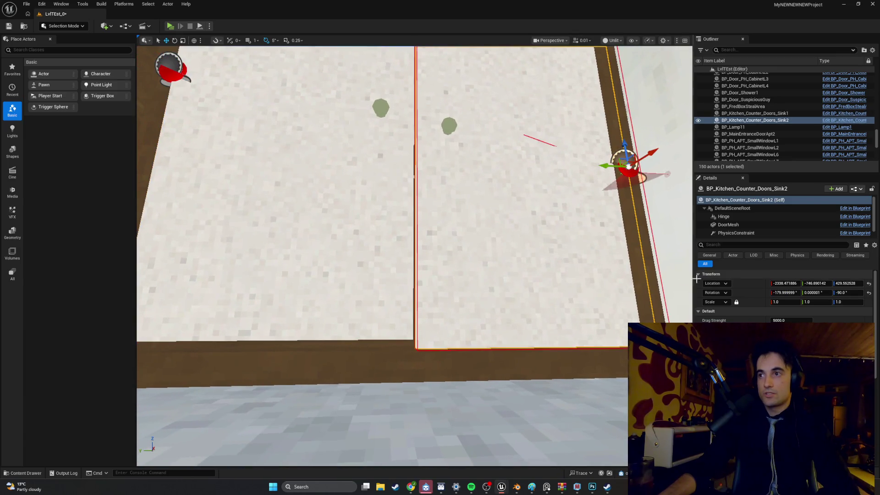
right_click(749, 284)
click(772, 298)
key(ctrl+z)
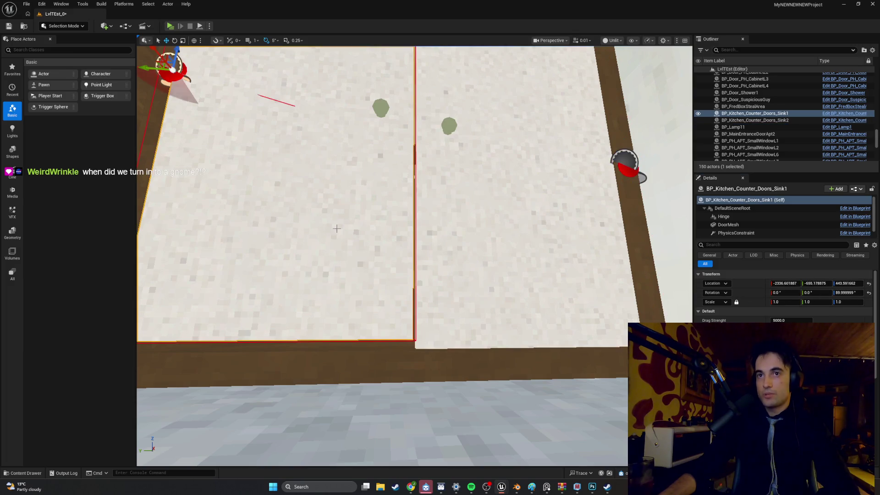
right_click(750, 285)
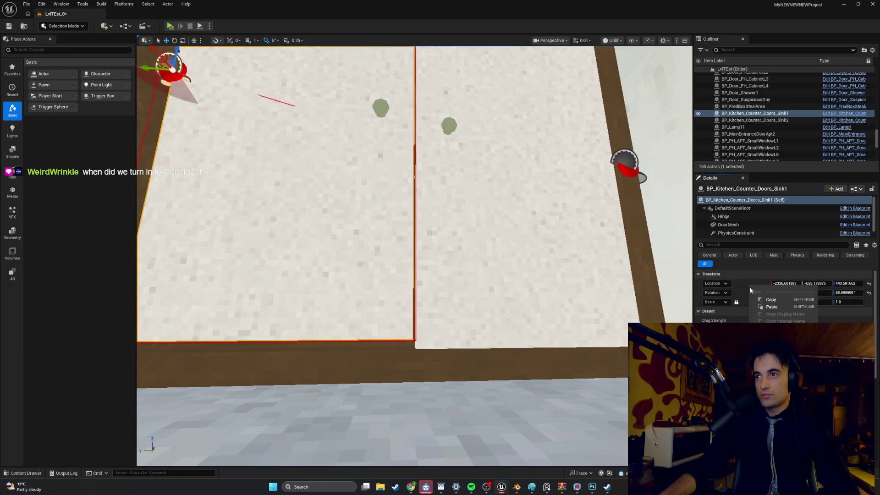
click(772, 306)
mouse_move(610, 166)
mouse_down()
mouse_move(493, 188)
mouse_move(416, 184)
mouse_move(373, 154)
mouse_move(346, 161)
mouse_move(348, 189)
mouse_move(205, 208)
mouse_move(259, 188)
mouse_up()
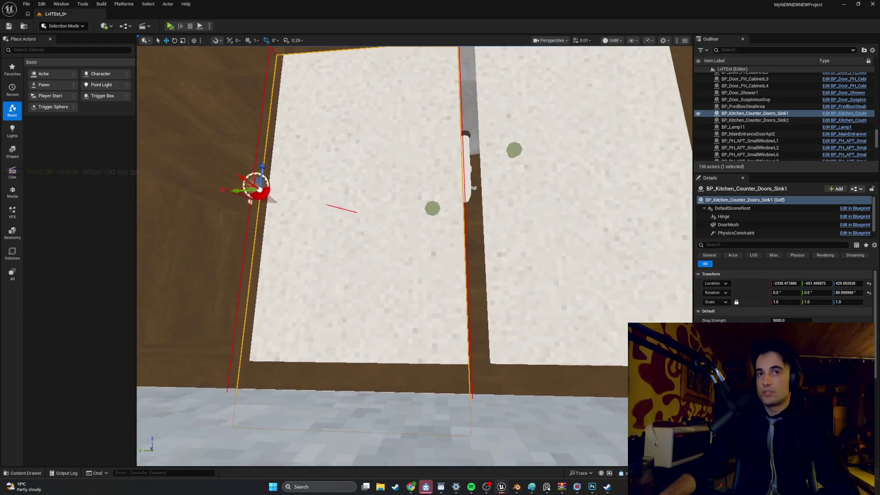
Step: Reselect the Sink1 door and view the cabinet front edge-on to check alignment
scroll(534, 207, down, 5)
click(534, 207)
click(429, 226)
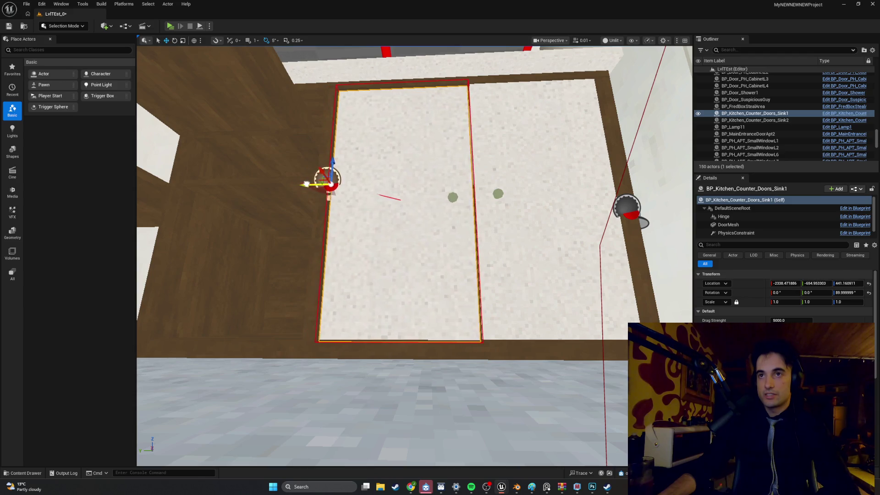
mouse_move(442, 191)
mouse_down()
mouse_move(442, 170)
mouse_move(442, 208)
mouse_up()
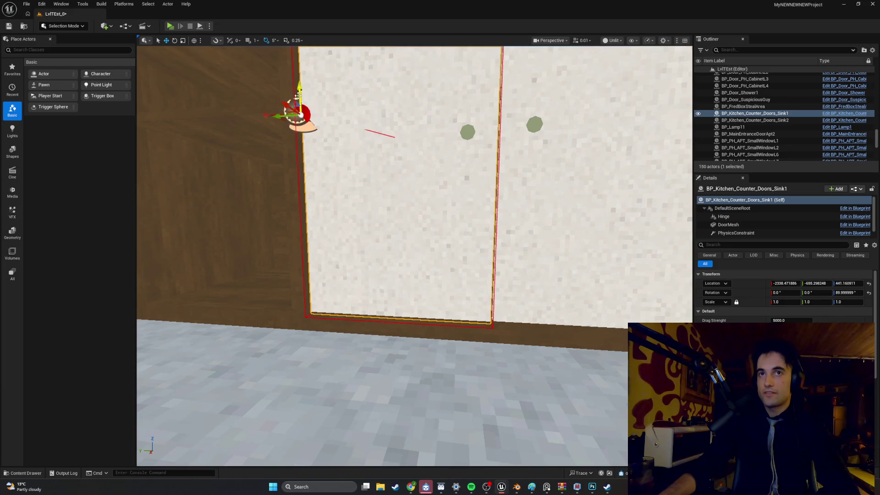
mouse_move(442, 207)
mouse_down()
mouse_move(431, 160)
mouse_move(395, 163)
mouse_move(404, 164)
mouse_up()
Step: Select the Sink2 door and fly in close to inspect it at an adjusted camera speed
click(455, 103)
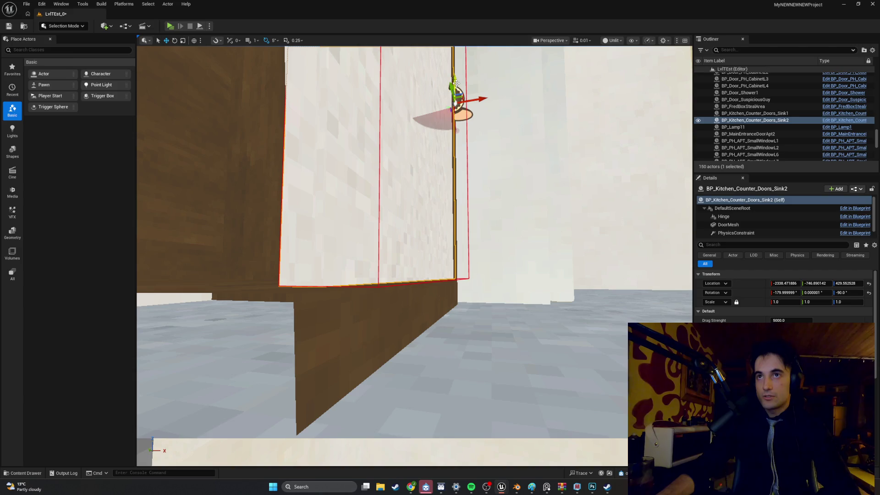
drag(445, 162, 440, 185)
click(584, 40)
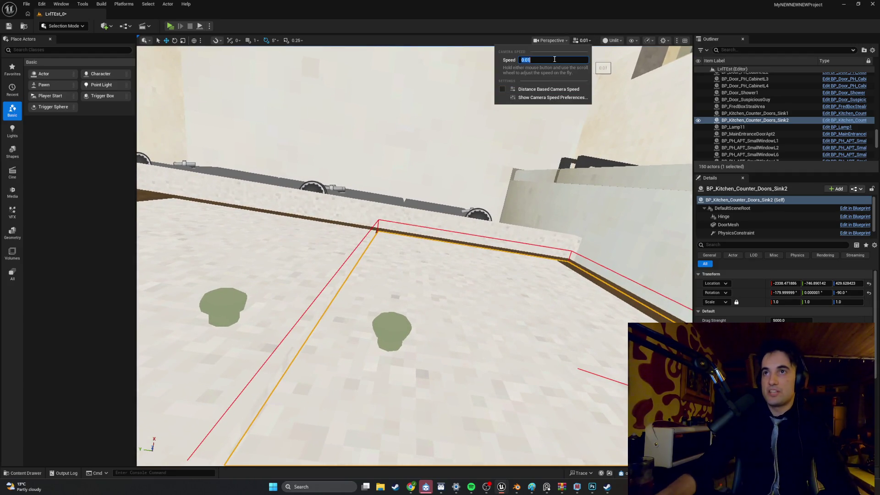
mouse_move(460, 213)
mouse_down()
mouse_move(452, 165)
mouse_move(437, 215)
mouse_up()
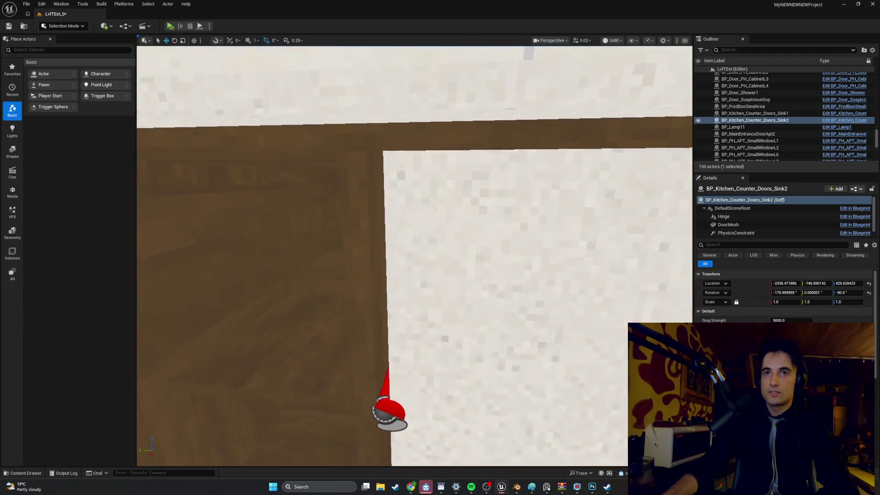
drag(436, 215, 424, 242)
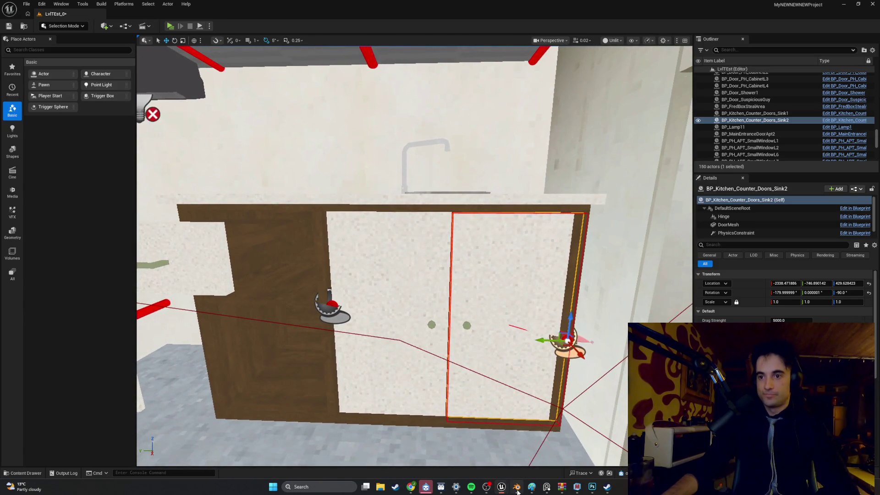
Step: Switch to Blender, where the Kitchen_Counter_Doors_Sink mesh is open
click(517, 487)
scroll(479, 298, down, 5)
scroll(479, 297, up, 4)
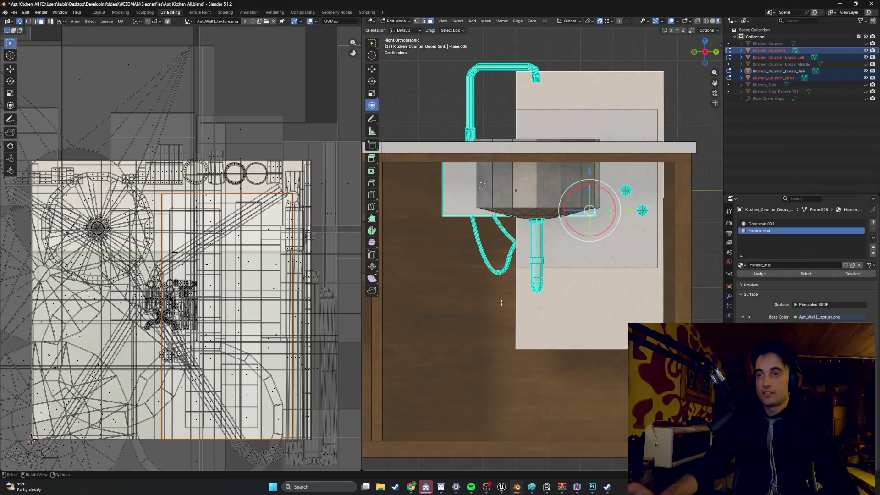
Step: In Object Mode, move the sink door over the cabinet's left half
key(Tab)
click(605, 94)
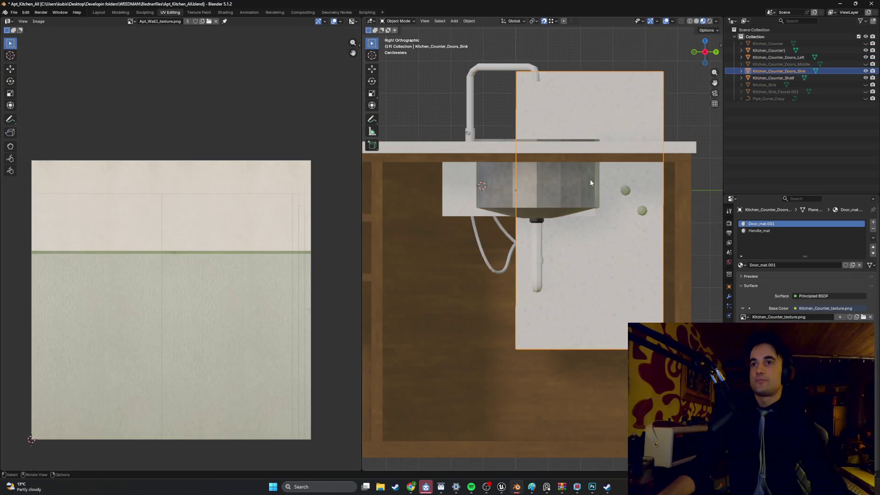
key(g)
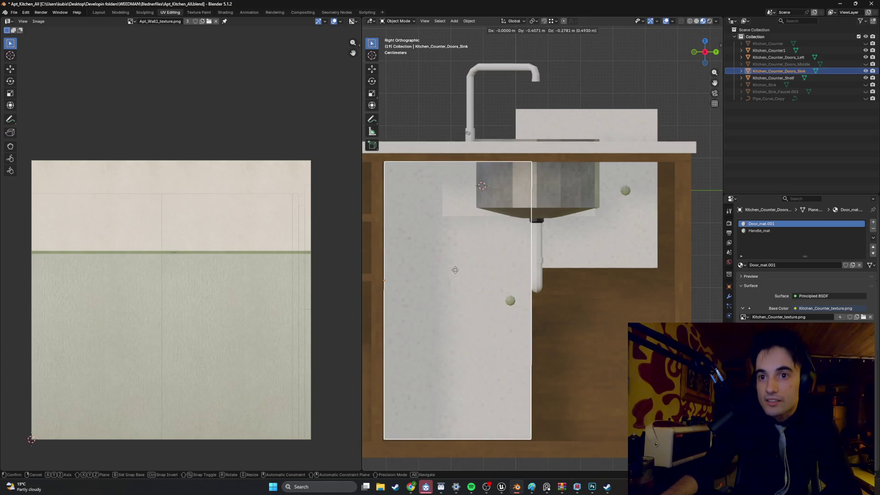
click(455, 271)
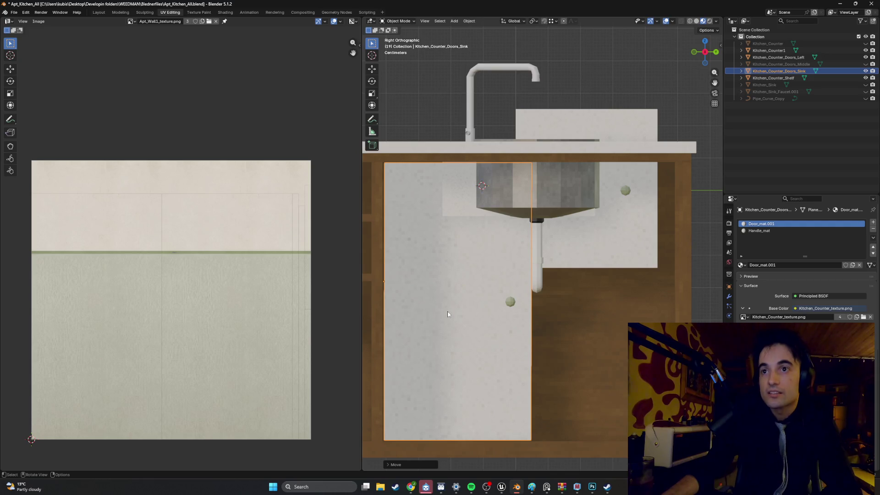
scroll(528, 271, down, 1)
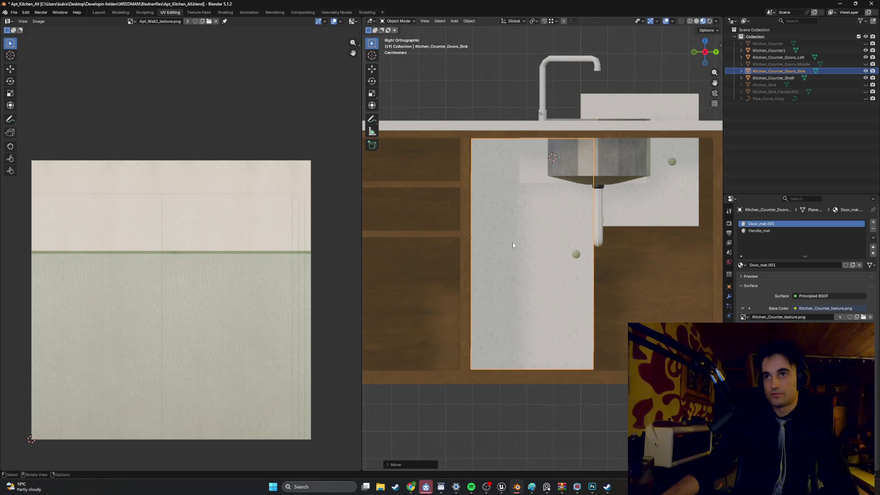
Step: Duplicate the door along Y beside the original and rotate the copy 180 degrees
key(shift+d)
key(y)
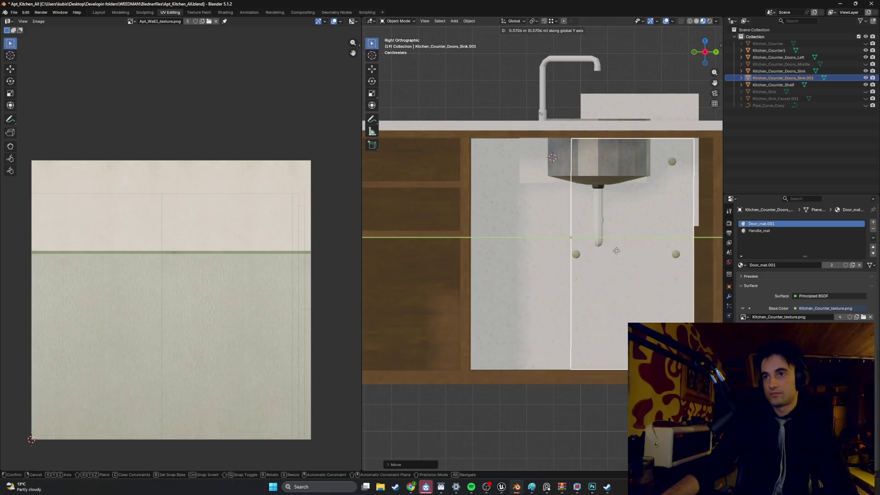
click(614, 246)
text(r180)
key(Return)
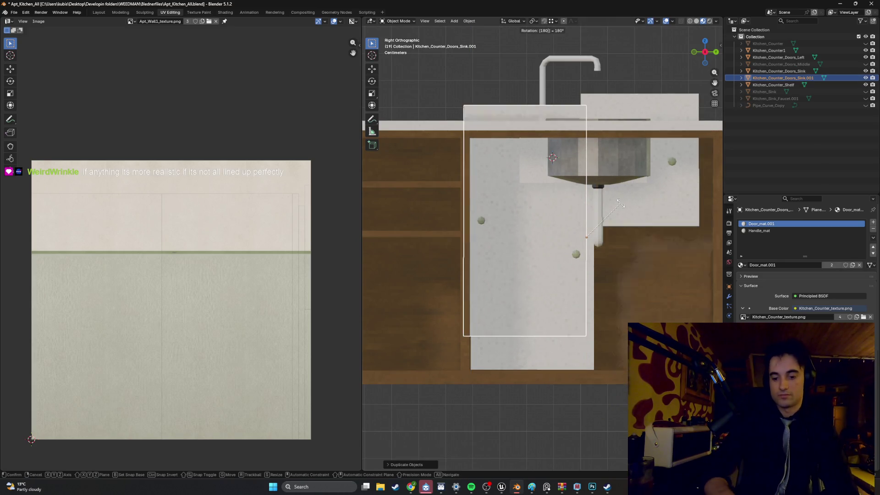
Step: Fit the two doors snugly together, then open Kitchen_Counter1 in Edit Mode
key(g)
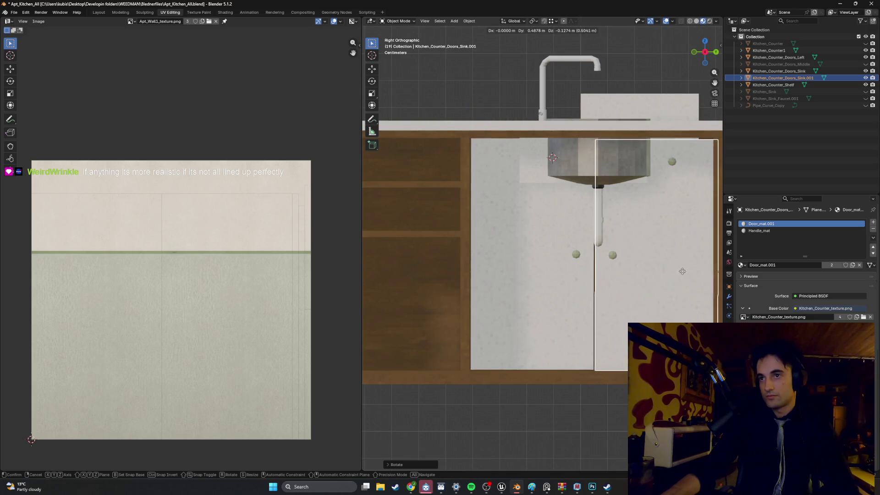
key(g)
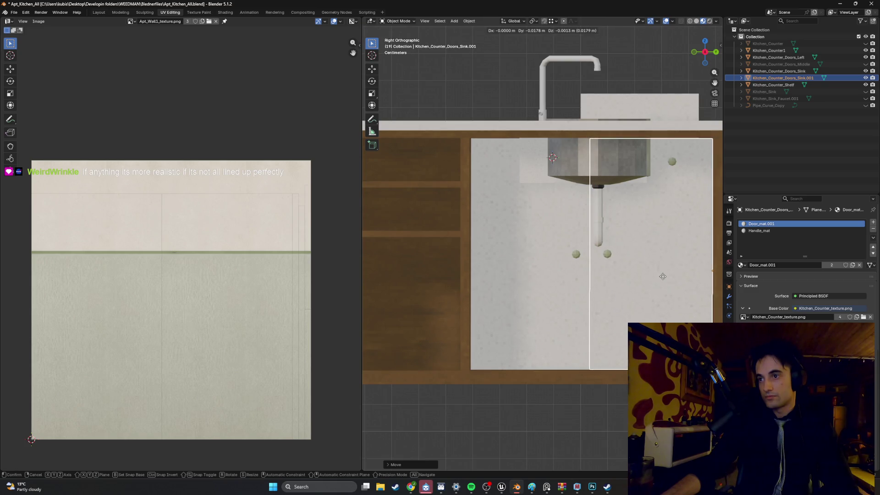
click(664, 276)
click(550, 279)
key(g)
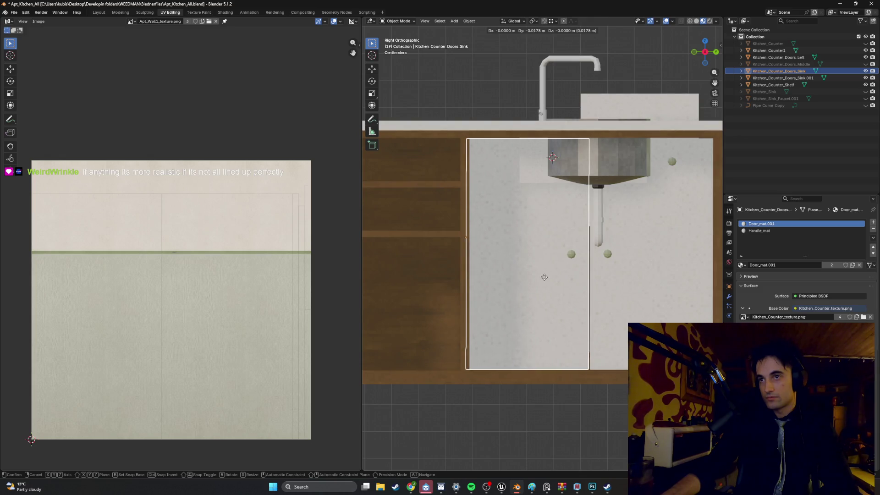
click(544, 278)
mouse_move(441, 304)
mouse_down()
mouse_move(522, 269)
mouse_move(524, 295)
mouse_up()
click(488, 283)
key(Tab)
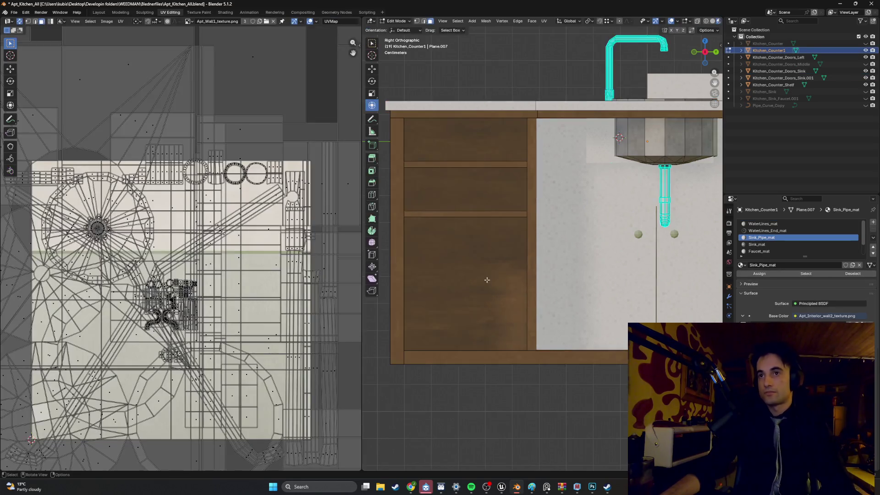
Step: In wireframe view, box-select the left shelving frame of Kitchen_Counter1
scroll(488, 285, down, 1)
scroll(488, 285, down, 1)
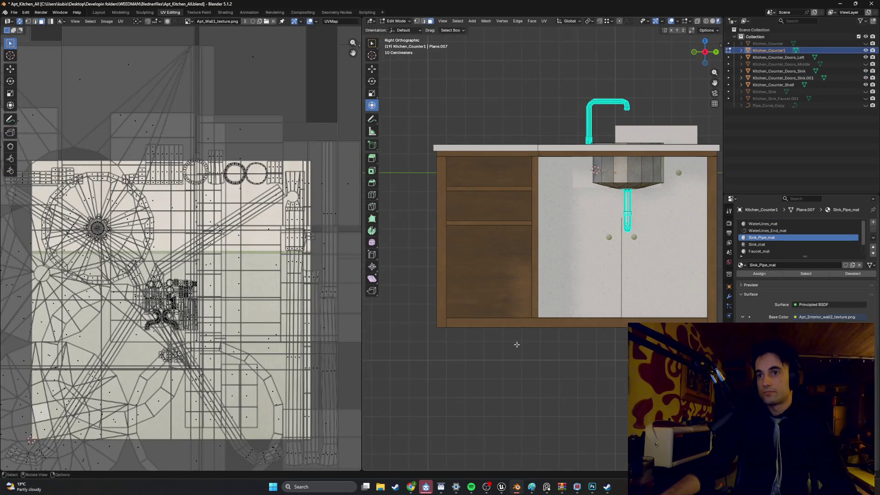
click(481, 342)
mouse_move(540, 338)
mouse_down()
mouse_move(469, 192)
mouse_move(411, 132)
mouse_up()
scroll(511, 215, up, 1)
key(g)
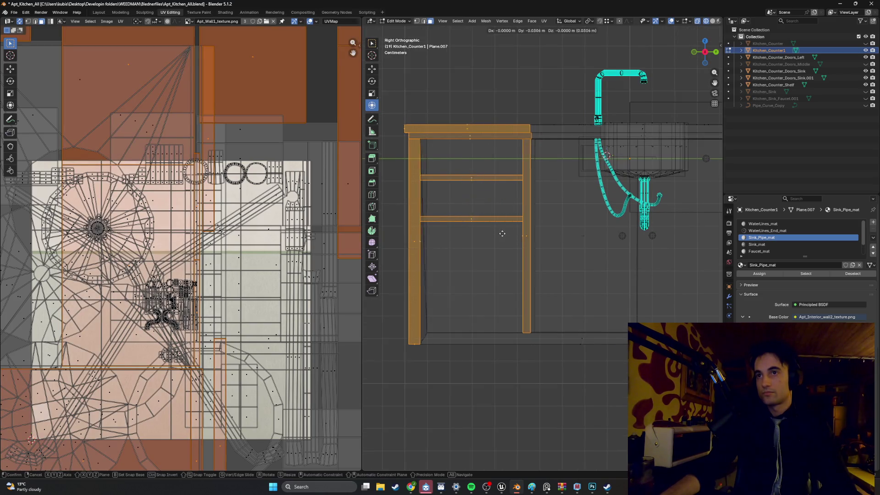
right_click(490, 235)
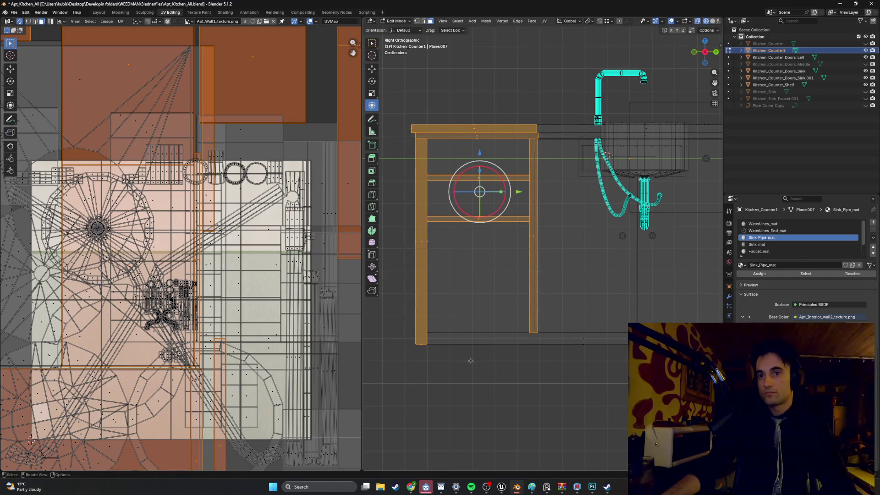
key(g)
right_click(414, 308)
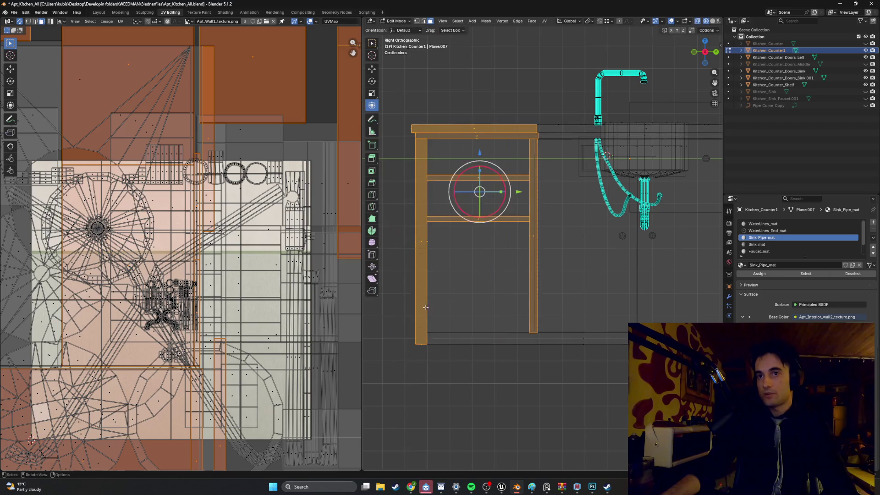
Step: From a side-on view, move the left shelf section about 0.25 m along Y
key(KP_Decimal)
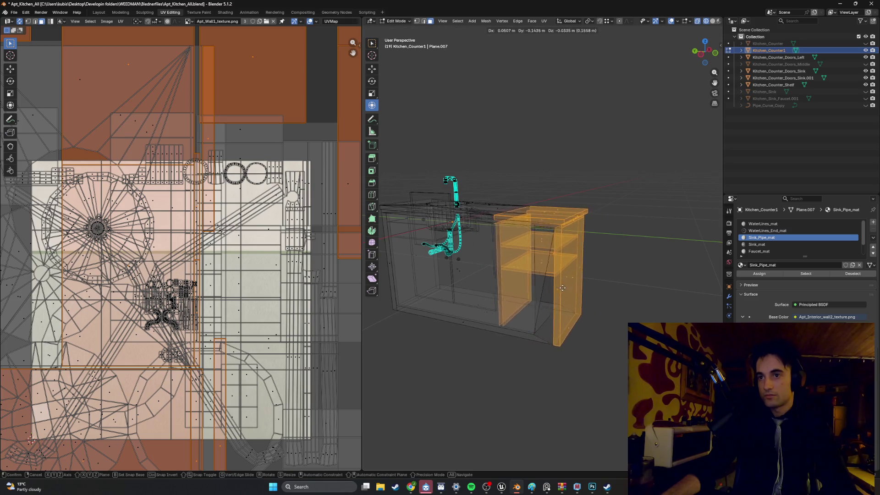
scroll(534, 379, up, 5)
scroll(534, 379, up, 3)
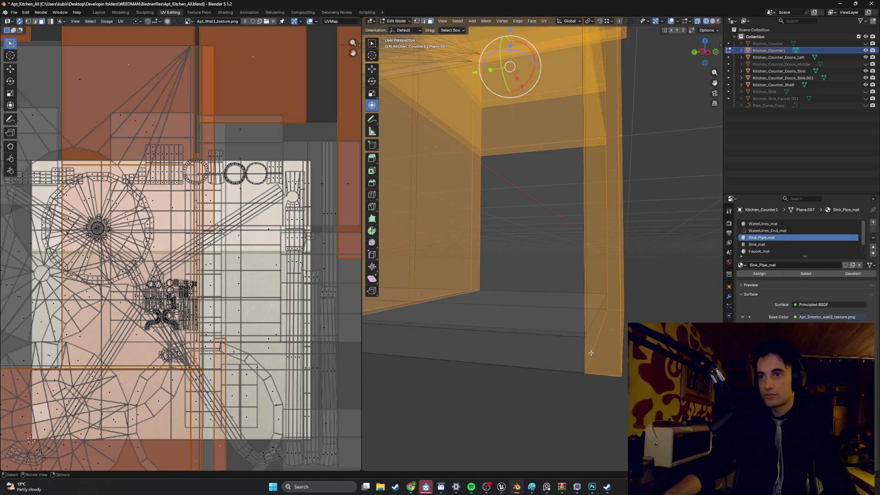
scroll(594, 344, down, 4)
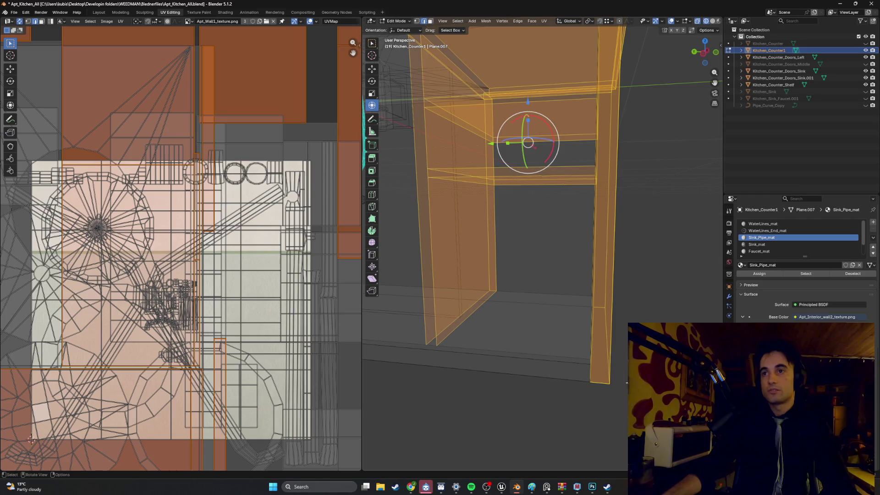
scroll(516, 365, down, 6)
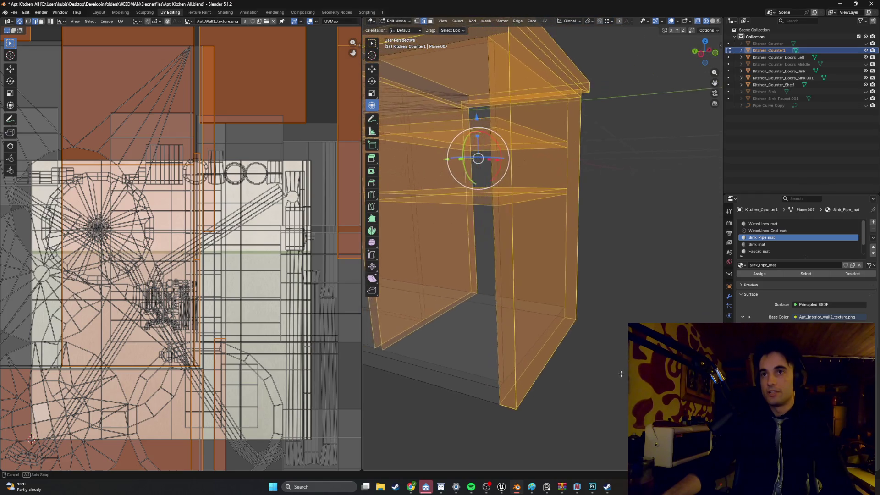
mouse_move(516, 365)
mouse_down()
mouse_move(482, 334)
mouse_move(513, 301)
mouse_up()
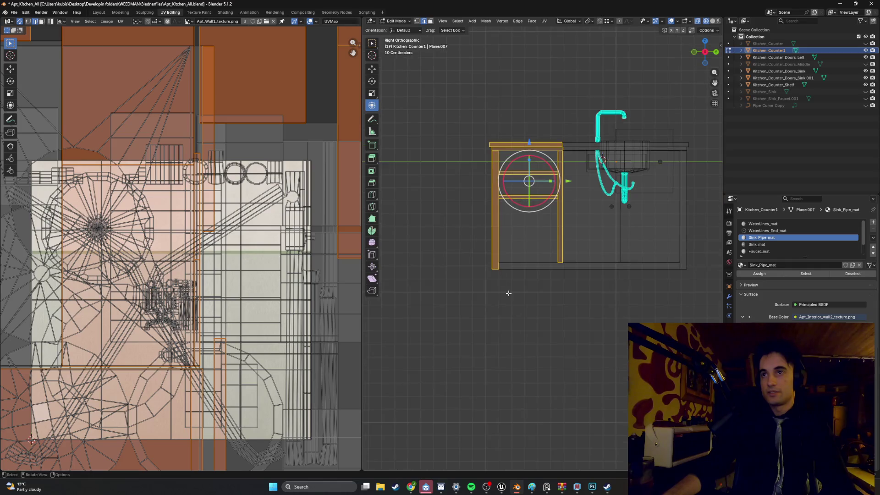
drag(519, 248, 445, 178)
key(g)
key(y)
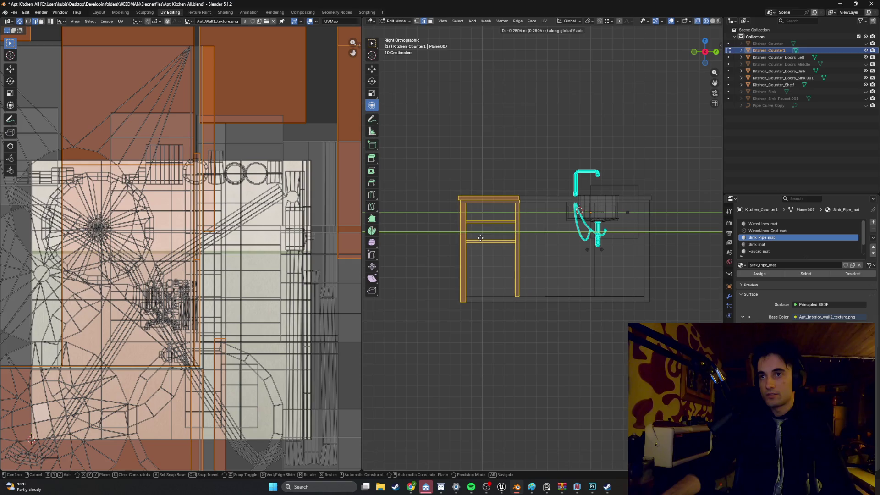
click(481, 238)
drag(480, 238, 501, 257)
Step: In the Modeling workspace, zoom in on the orange edge strip from Right view
click(119, 13)
scroll(299, 209, down, 5)
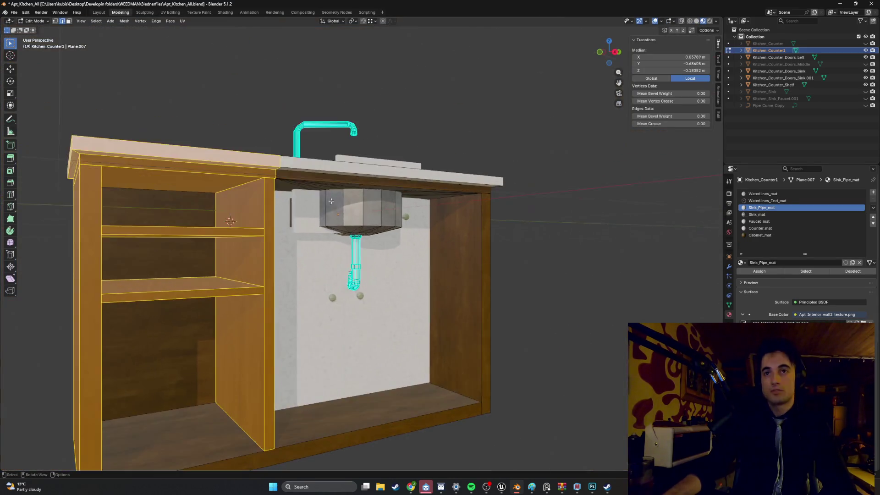
key(KP_3)
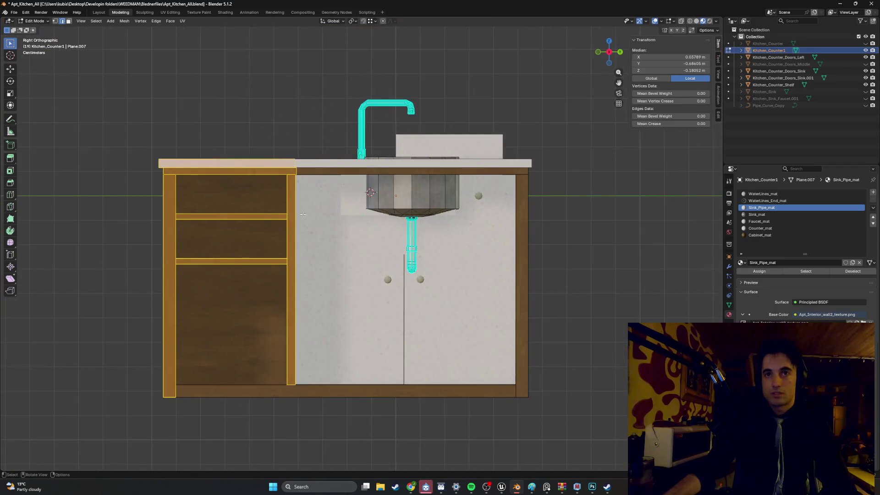
scroll(339, 179, up, 5)
scroll(340, 179, up, 3)
scroll(367, 188, down, 2)
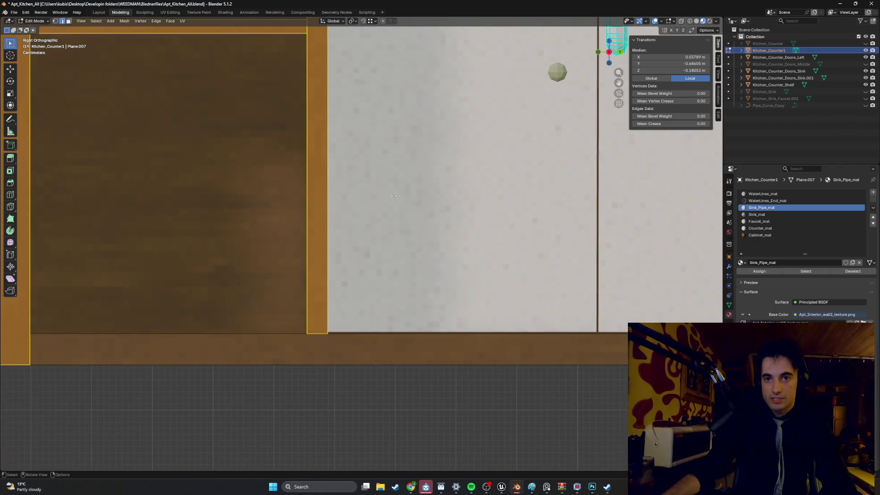
scroll(395, 198, right, 4)
scroll(395, 198, right, 2)
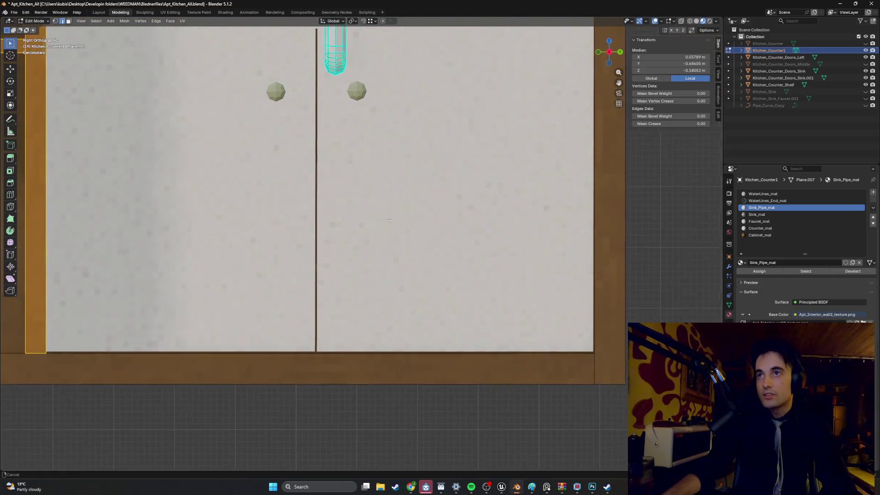
scroll(398, 220, left, 5)
scroll(401, 238, up, 1)
scroll(400, 238, up, 2)
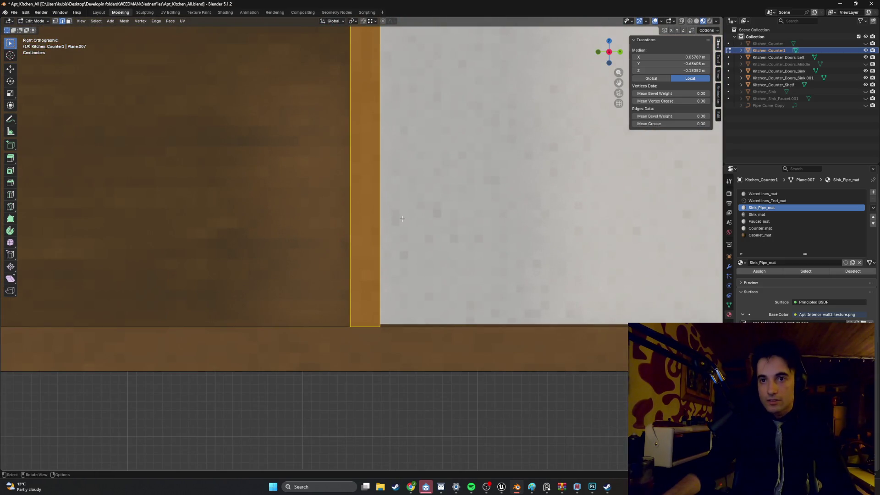
Step: Nudge the edge strip about 1.5 cm along Y, to median Y -0.70158 m
key(g)
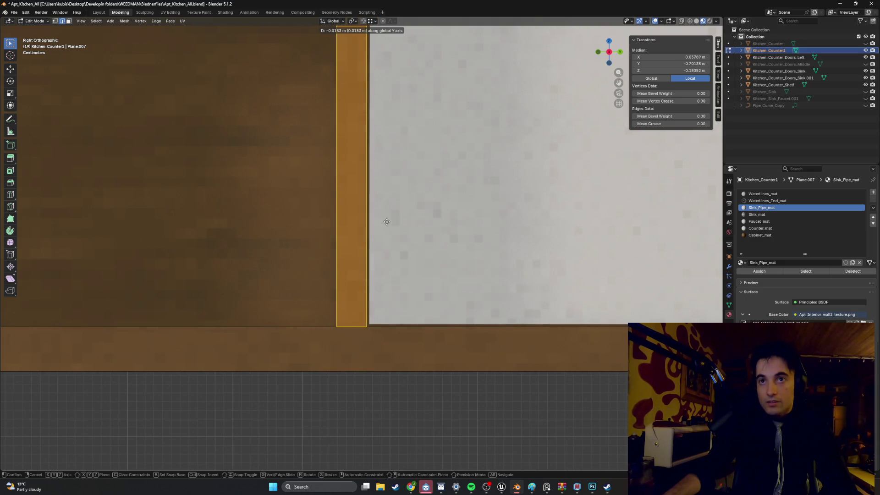
click(387, 222)
scroll(387, 222, down, 5)
scroll(351, 215, down, 6)
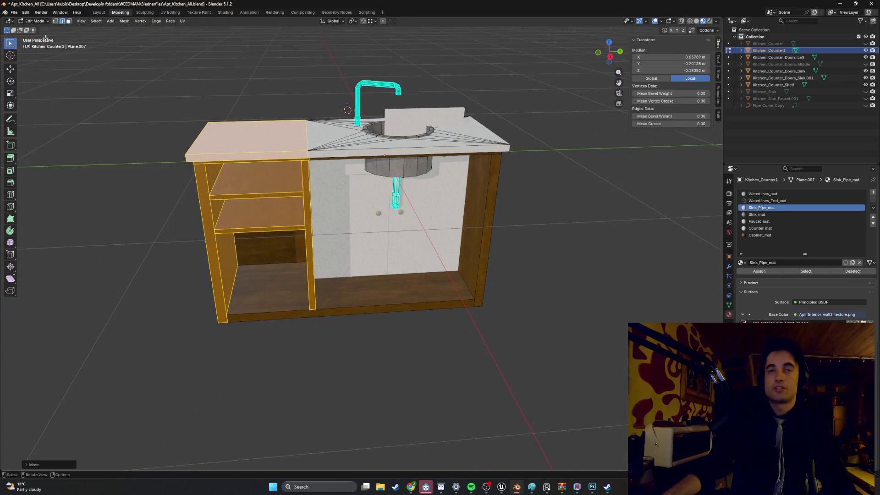
click(18, 14)
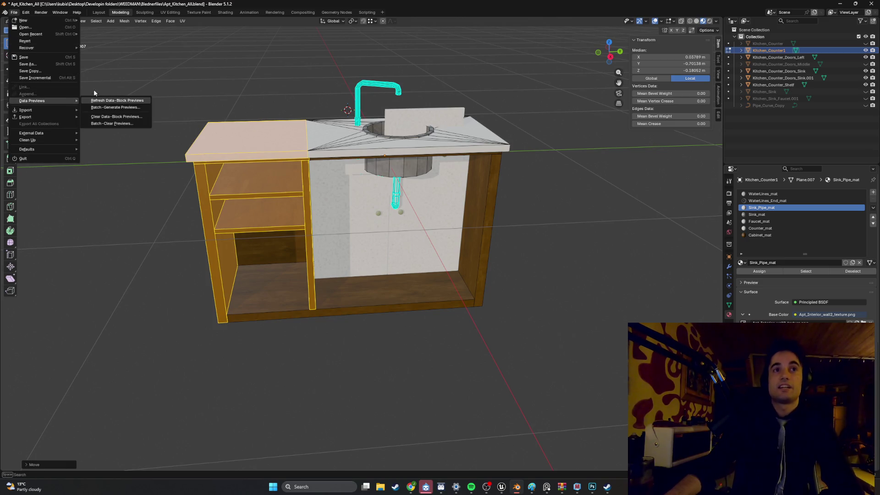
Step: Back in Object Mode, export the counter as FBX, overwriting Apt_Kitchen_Counter1.fbx
key(Tab)
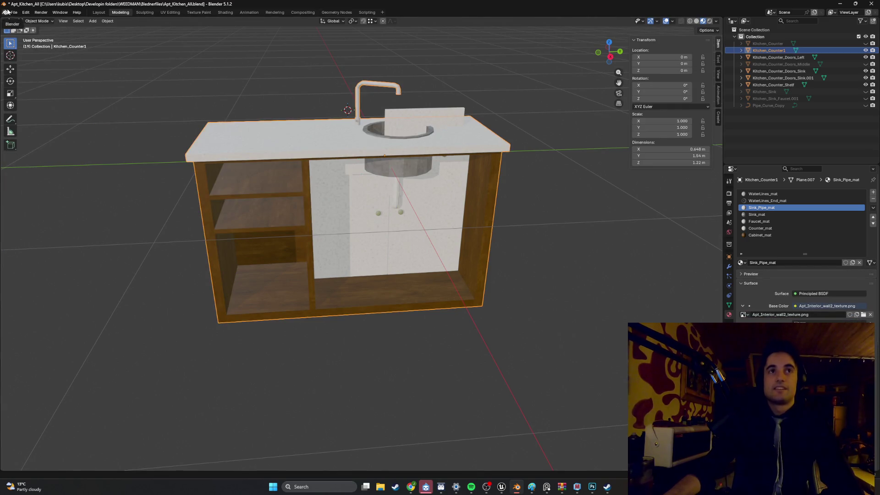
click(12, 12)
mouse_move(39, 119)
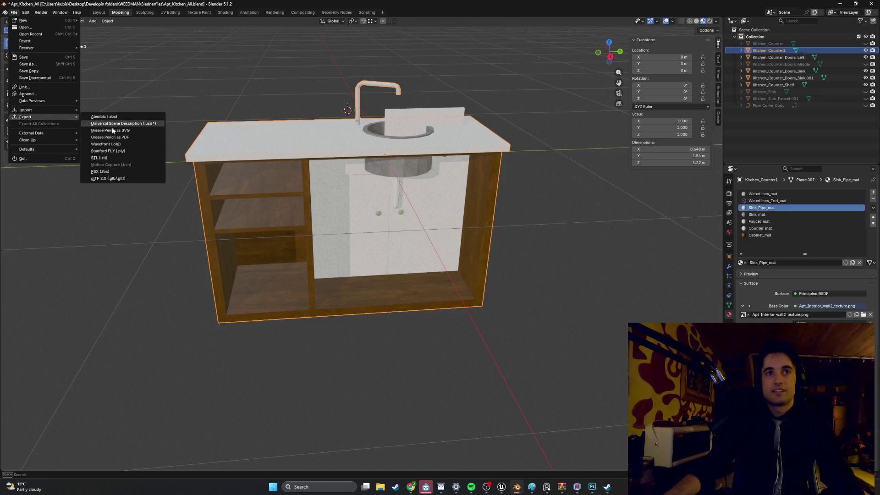
click(120, 168)
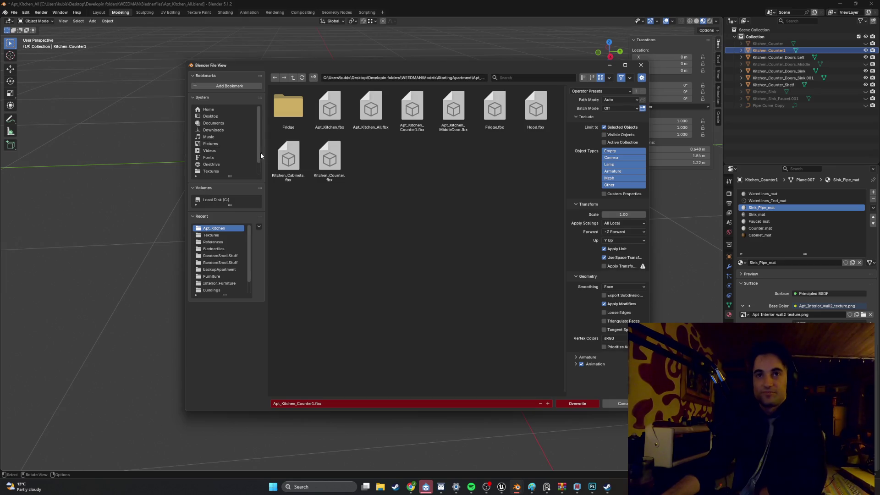
click(576, 404)
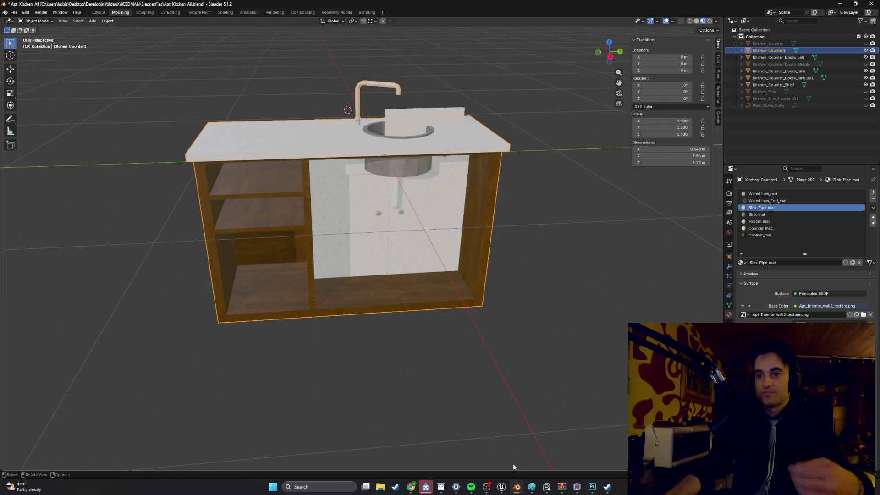
Step: In the Unreal Editor, reimport the updated Kitchen_Counter1 mesh from the Apt_Kitchen assets
mouse_move(502, 488)
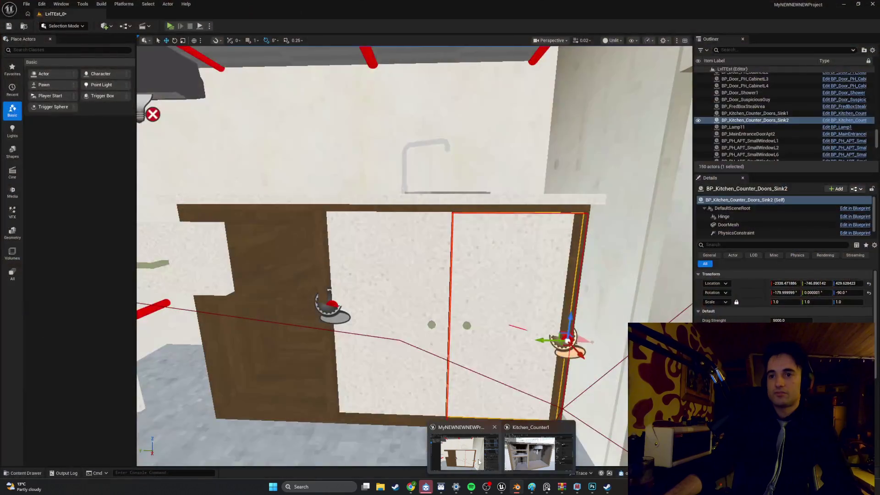
click(466, 453)
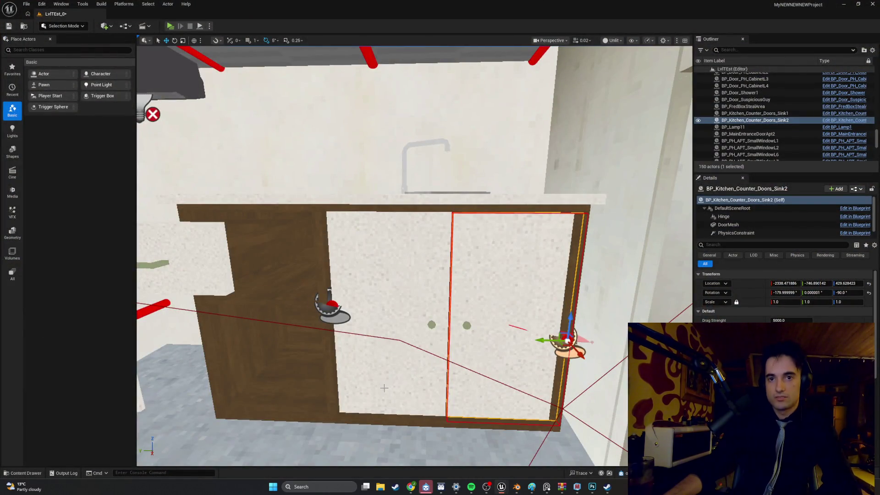
key(ctrl+space)
right_click(317, 348)
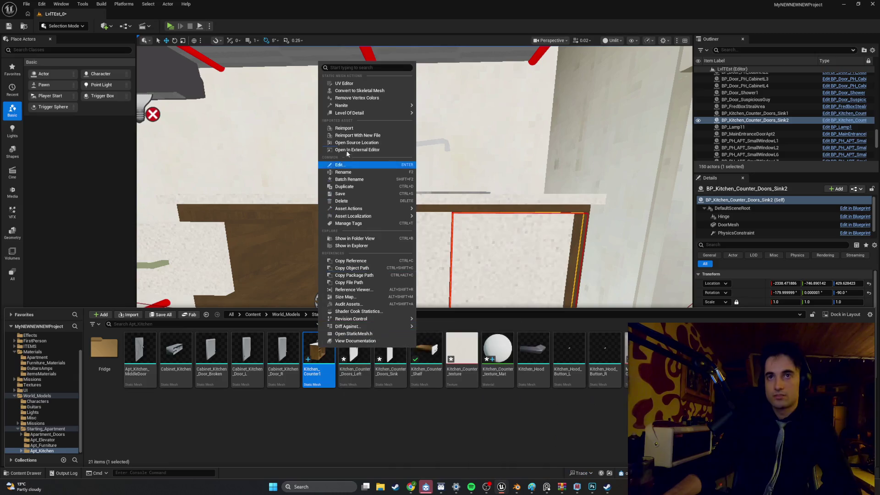
click(364, 130)
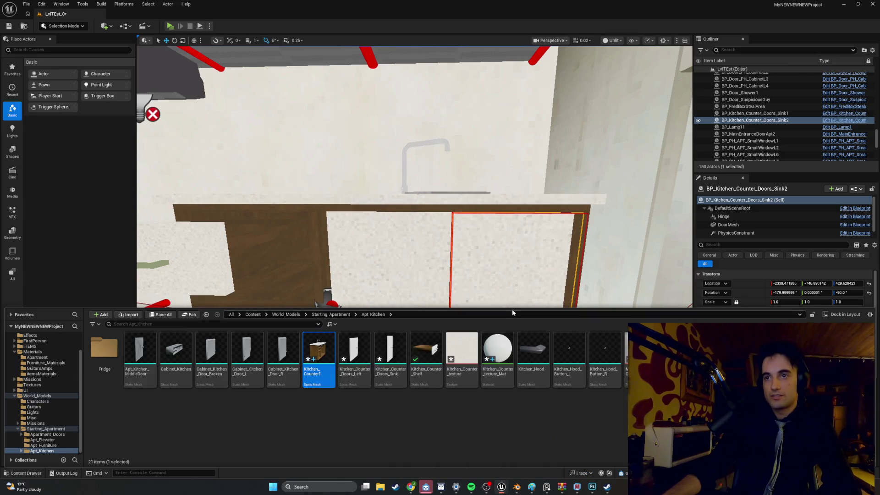
Step: Slide the Sink2 and Sink1 cabinet doors slightly along Y
drag(513, 310, 489, 437)
scroll(513, 400, up, 8)
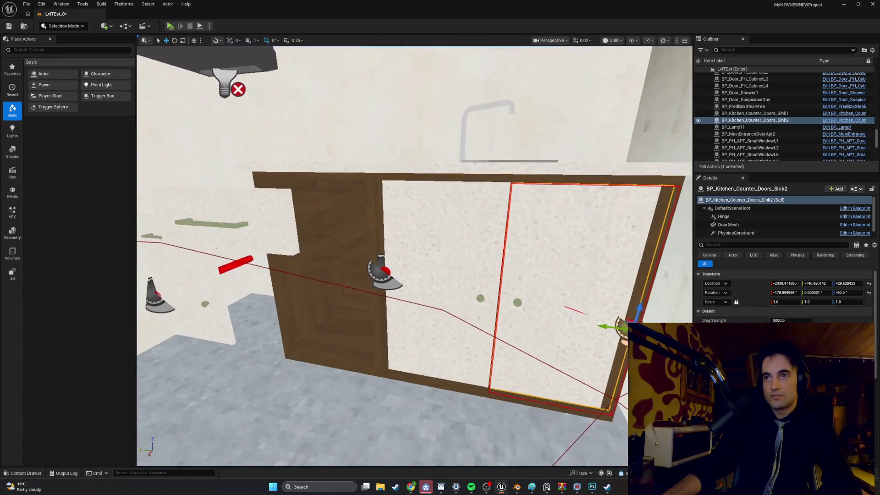
scroll(545, 364, up, 3)
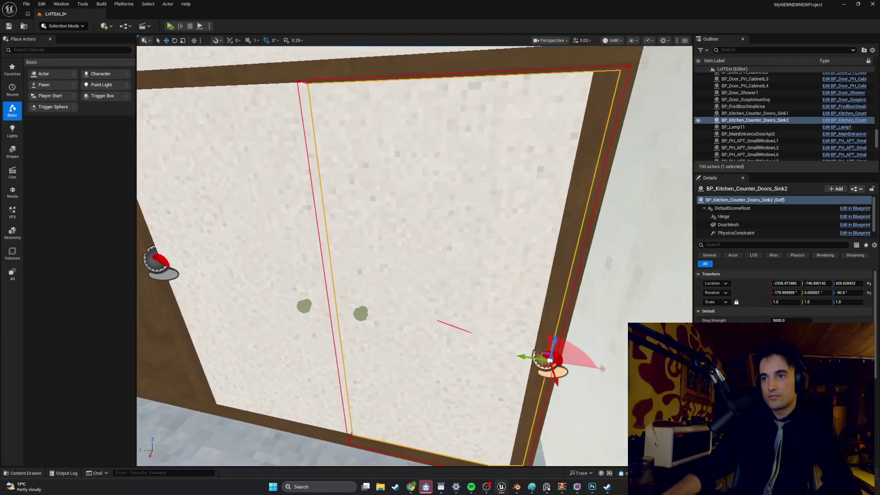
drag(511, 361, 486, 358)
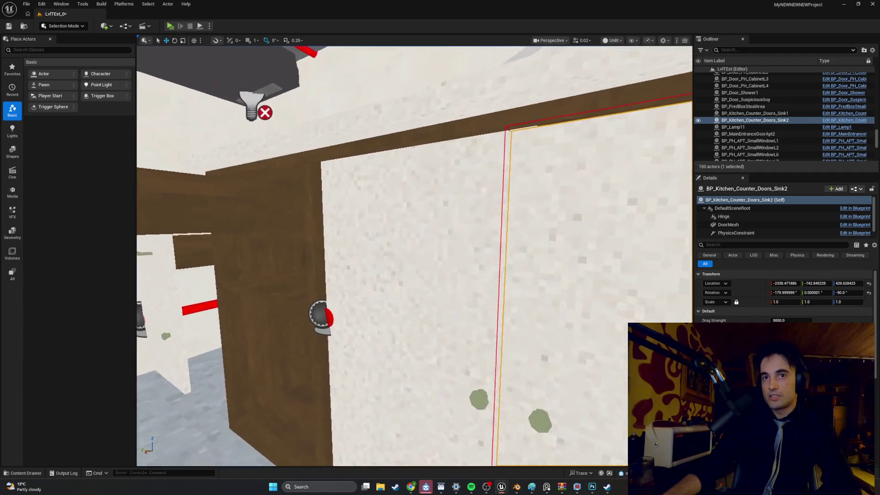
scroll(370, 326, down, 5)
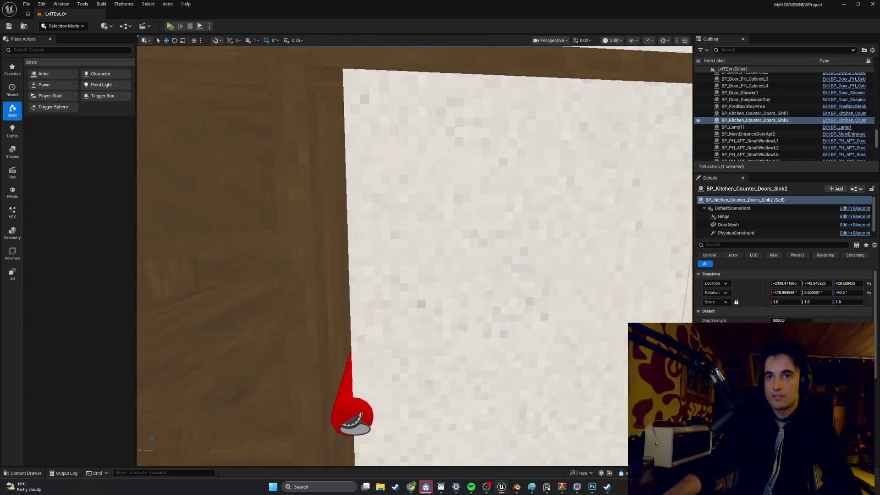
click(370, 326)
scroll(340, 306, down, 2)
drag(351, 287, 337, 285)
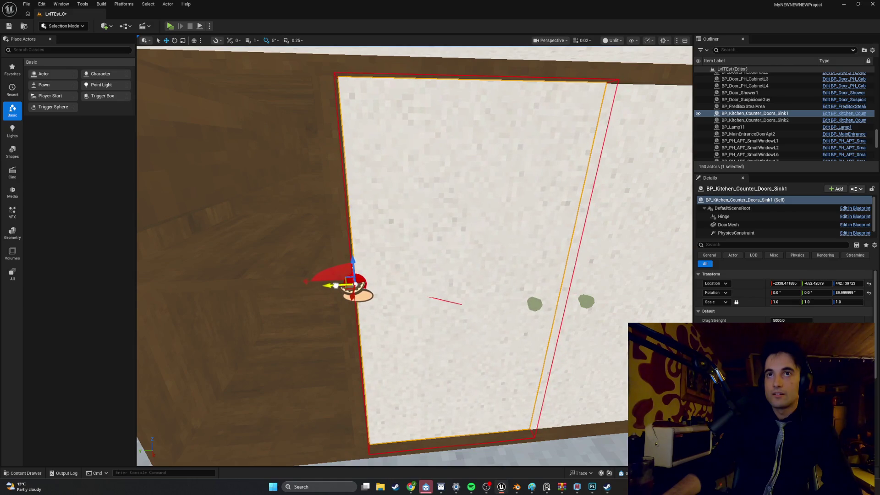
scroll(336, 285, up, 10)
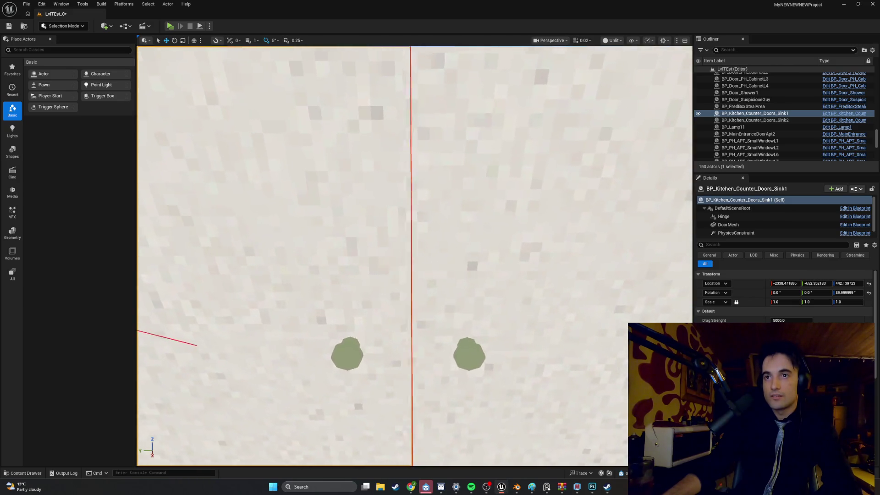
scroll(420, 271, up, 5)
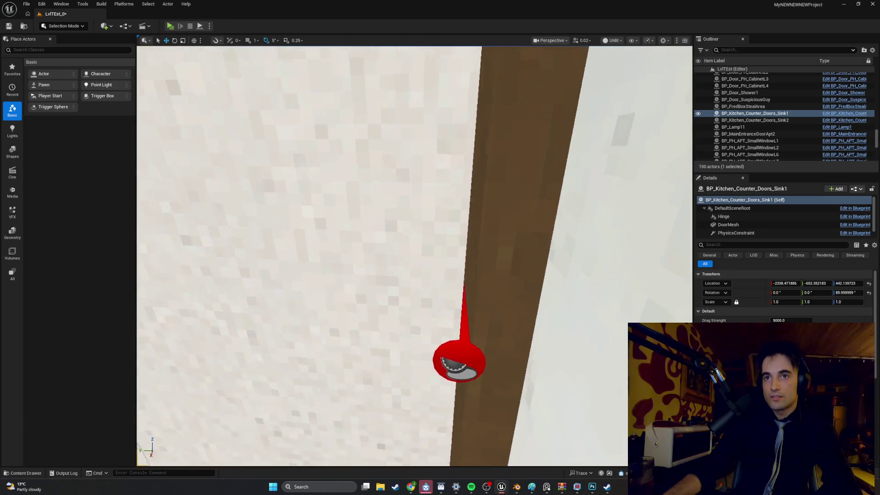
Step: Alternate between the two sink doors, fine-tuning their Location values
click(420, 288)
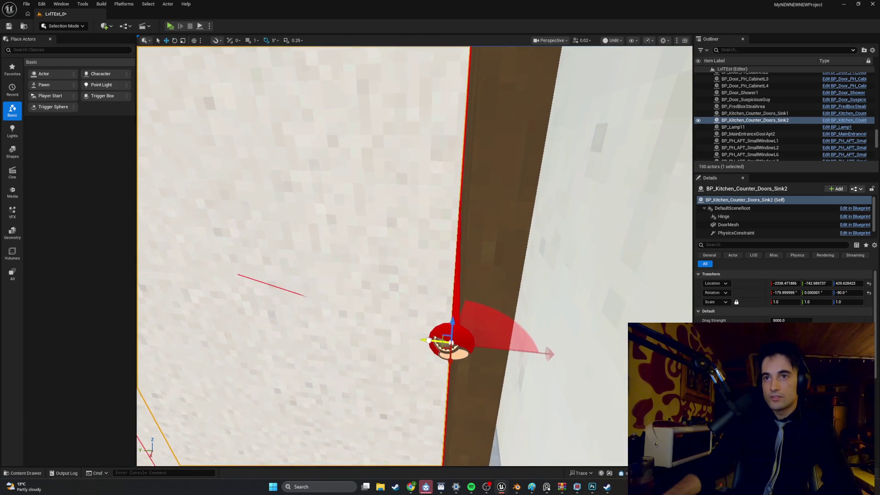
scroll(549, 342, up, 5)
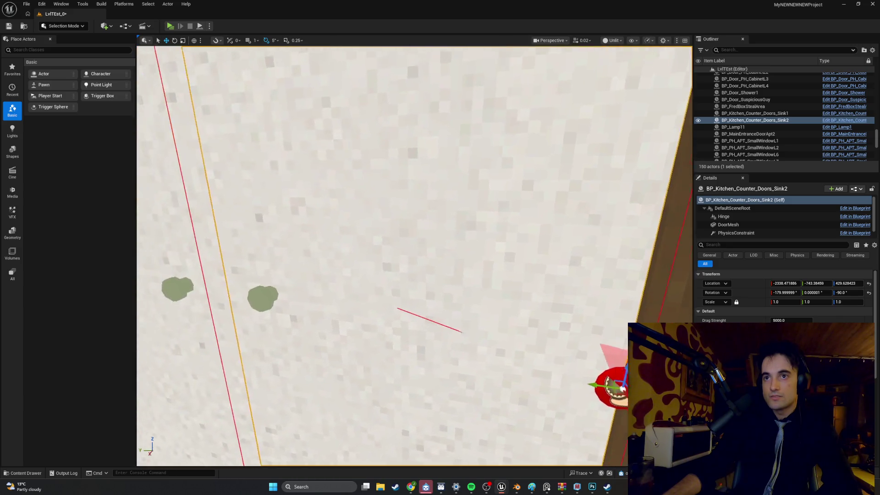
scroll(415, 255, up, 5)
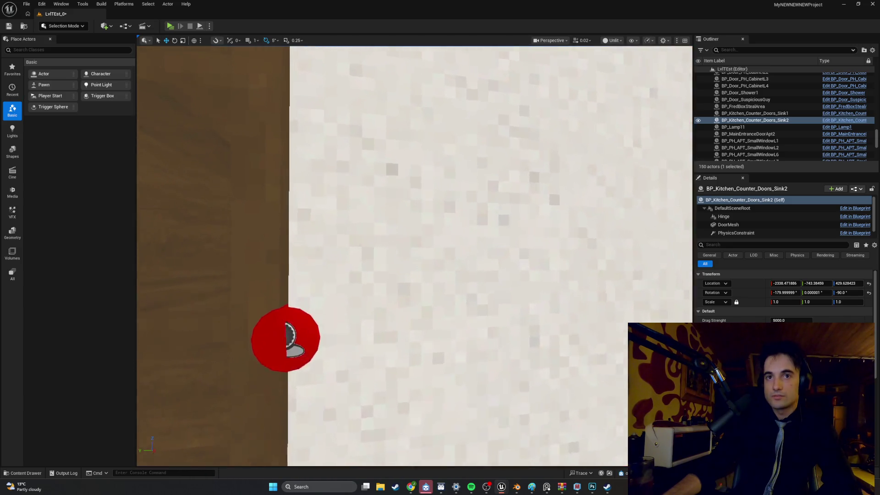
scroll(438, 318, up, 5)
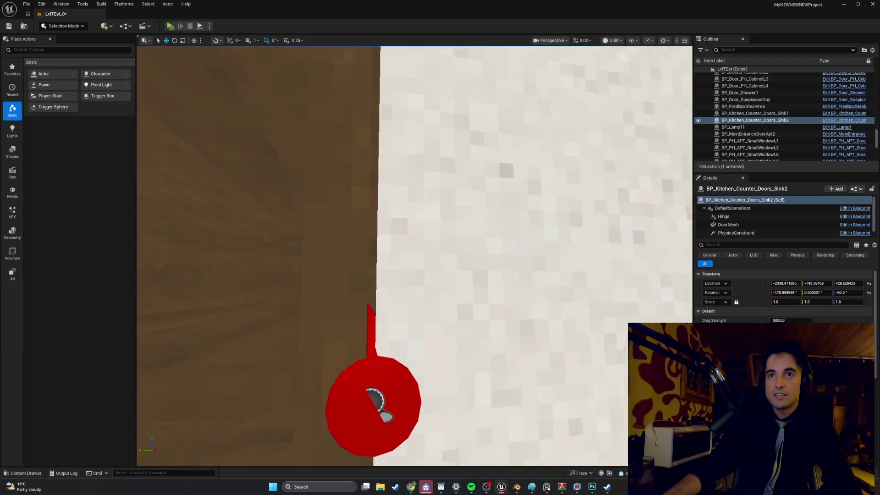
click(436, 323)
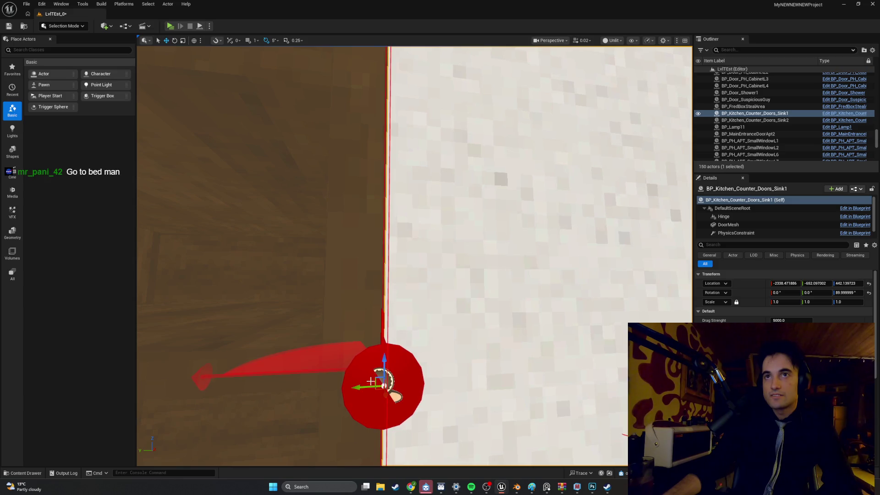
scroll(368, 382, up, 5)
scroll(414, 256, down, 5)
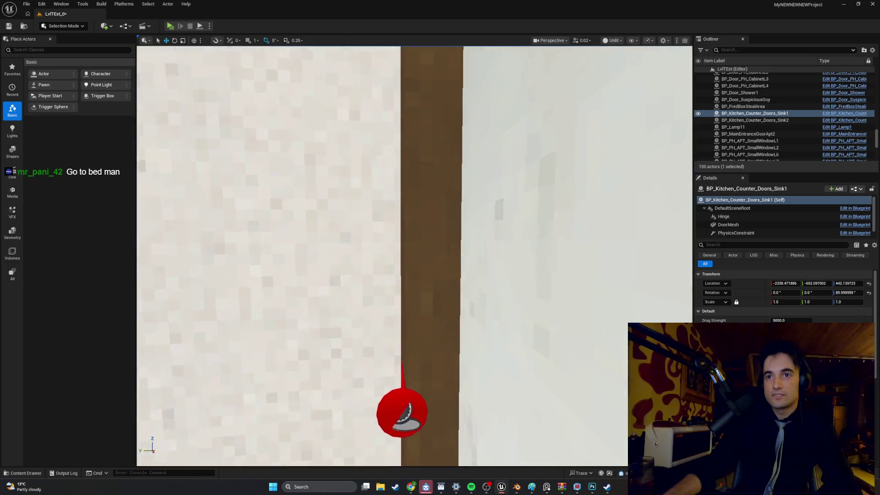
scroll(414, 256, up, 2)
click(386, 327)
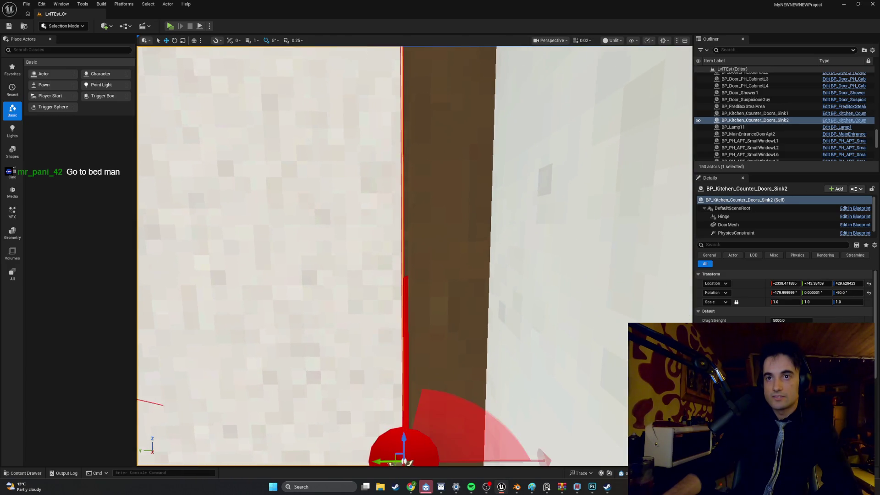
scroll(387, 324, down, 2)
Step: Orbit toward the knob wall for a straight-on view of the sink door and upper cabinet
mouse_move(415, 346)
mouse_down()
mouse_move(431, 230)
mouse_move(388, 231)
mouse_move(376, 215)
mouse_move(339, 230)
mouse_move(308, 228)
mouse_up()
drag(468, 294, 468, 293)
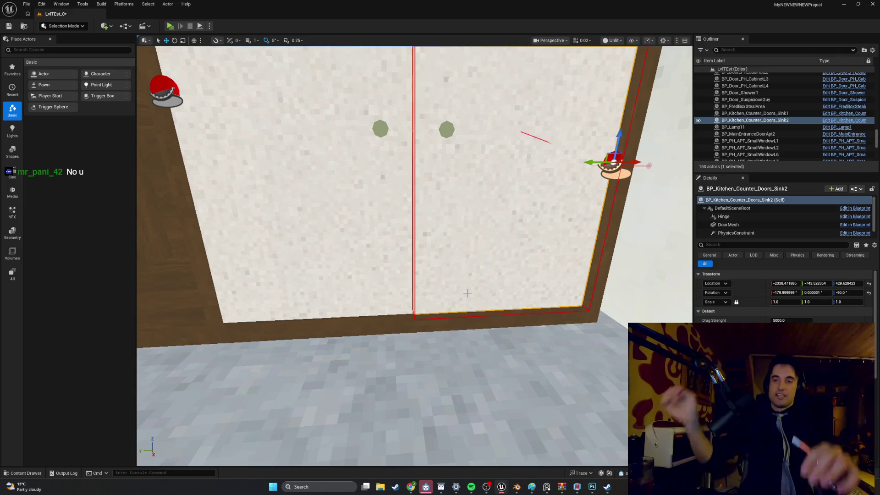
scroll(467, 293, down, 5)
mouse_move(467, 293)
mouse_down()
mouse_move(467, 215)
mouse_move(467, 298)
mouse_move(458, 302)
mouse_move(454, 293)
mouse_move(454, 323)
mouse_up()
Step: Move the drawer, paste the copied Location, and lower it to Z 450 inside the frame
click(397, 322)
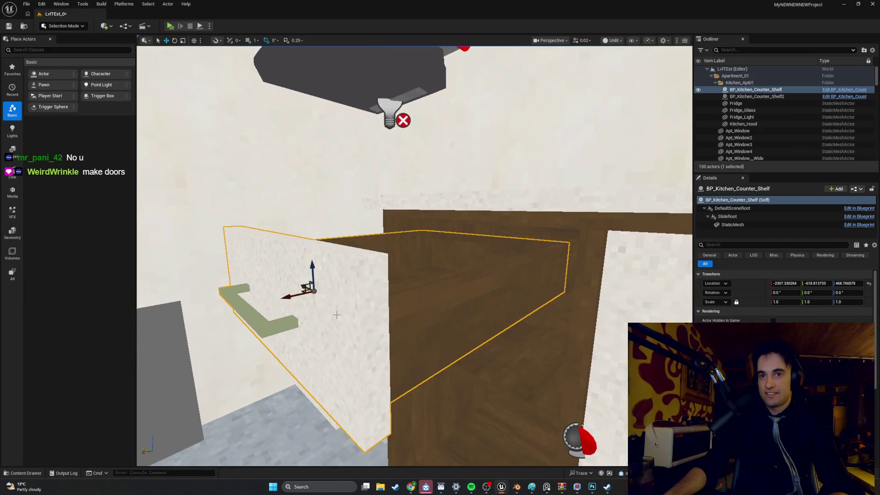
drag(292, 298, 359, 278)
drag(446, 269, 406, 270)
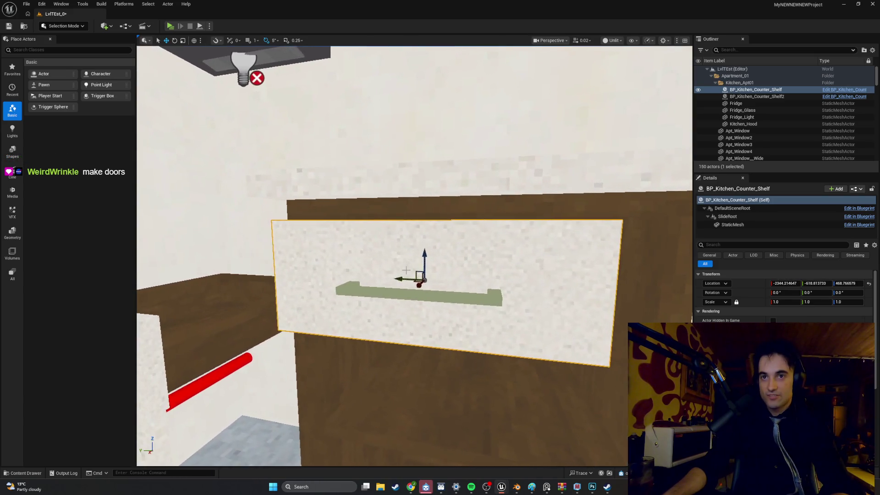
mouse_move(472, 283)
mouse_down()
mouse_move(392, 266)
mouse_move(468, 280)
mouse_up()
mouse_move(439, 225)
mouse_down()
mouse_move(456, 228)
mouse_move(451, 170)
mouse_move(383, 314)
mouse_move(470, 233)
mouse_up()
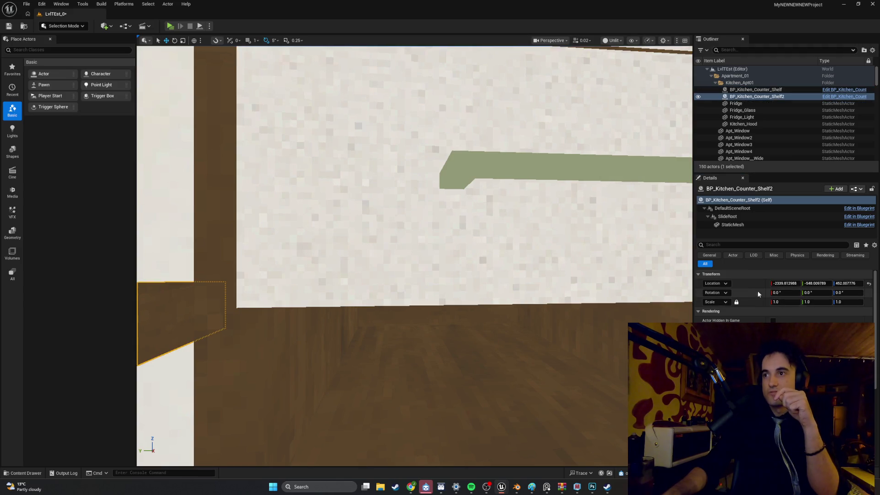
click(762, 305)
mouse_move(528, 198)
mouse_down()
mouse_move(540, 382)
mouse_move(504, 383)
mouse_move(518, 378)
mouse_move(513, 367)
mouse_move(504, 376)
mouse_move(482, 336)
mouse_up()
Step: Add the lower drawer, Shelf2, to the selection and switch the viewport to Lit
drag(444, 383, 444, 384)
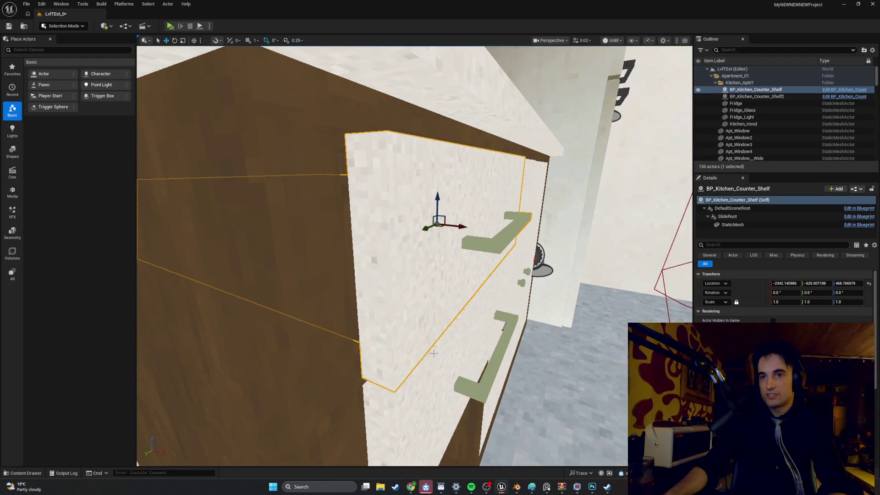
ctrl+click(432, 348)
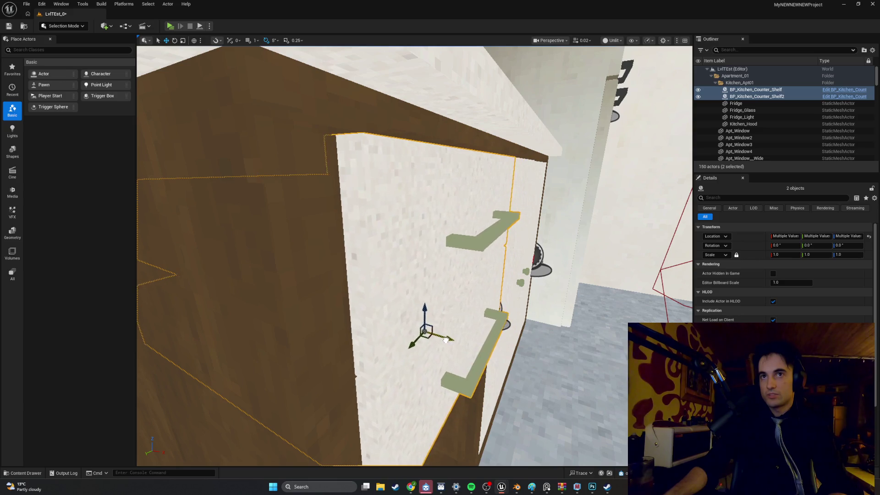
drag(441, 338, 449, 322)
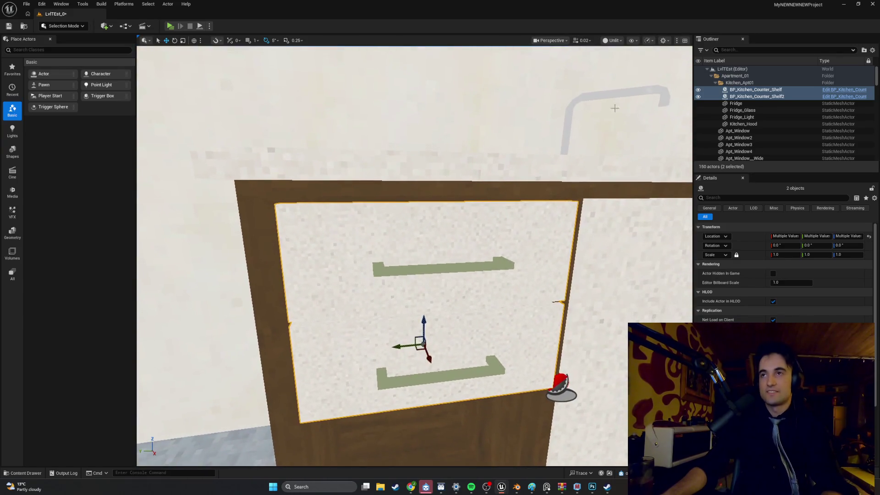
click(613, 41)
click(613, 67)
Step: Circle the drawers to check their fit, then return the viewport to Unlit
drag(449, 322, 448, 322)
mouse_move(507, 183)
mouse_down()
mouse_move(512, 167)
mouse_move(509, 179)
mouse_up()
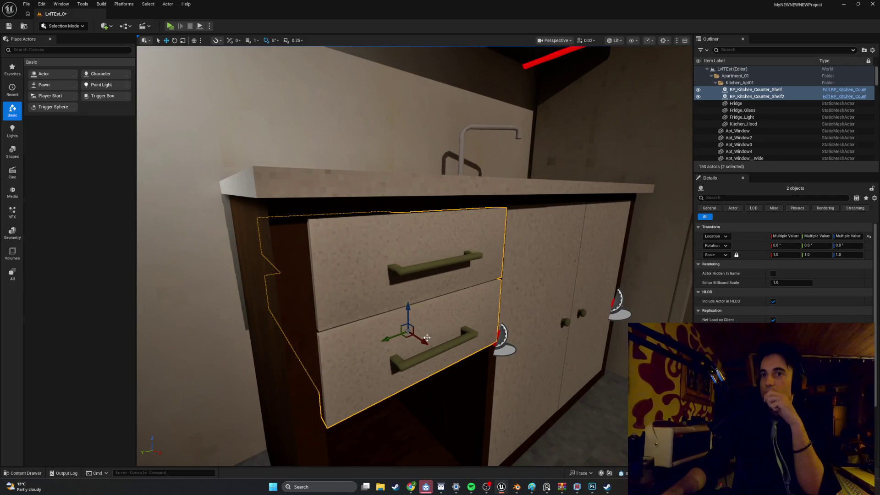
drag(414, 323, 398, 327)
drag(659, 130, 658, 130)
click(615, 73)
drag(413, 275, 381, 291)
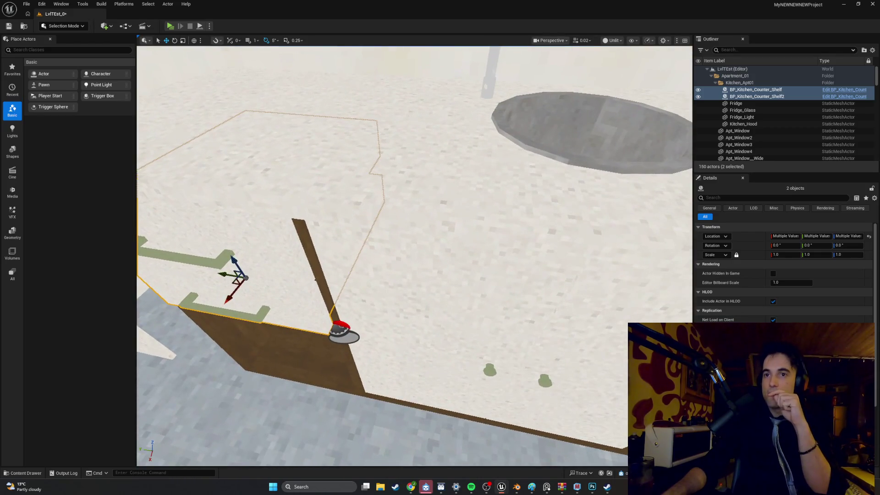
click(457, 301)
ctrl+click(585, 320)
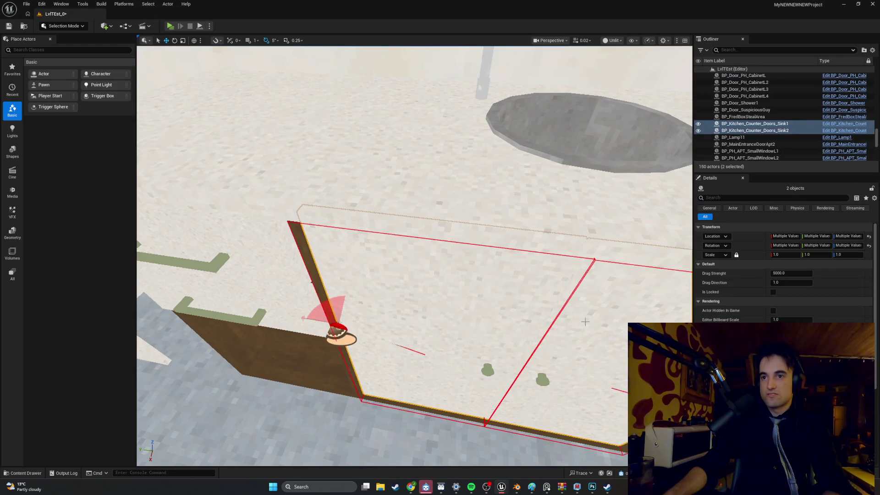
key(f)
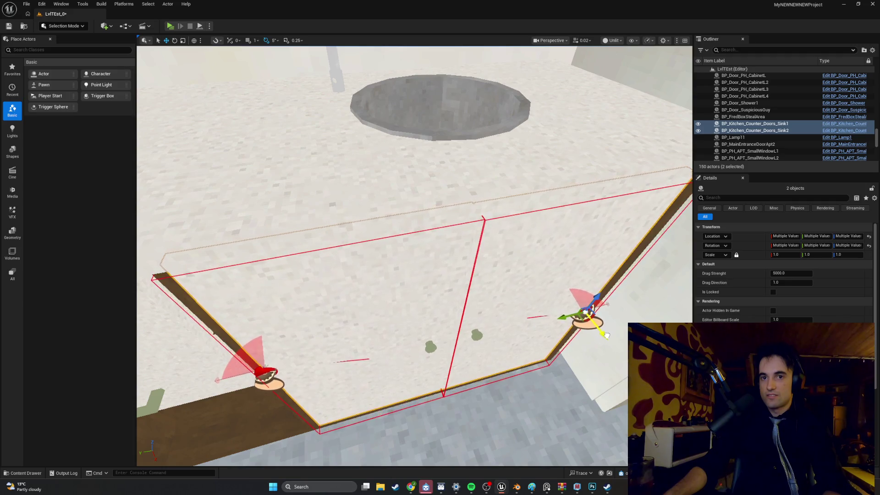
mouse_move(561, 329)
mouse_down()
mouse_move(509, 316)
mouse_move(500, 281)
mouse_move(484, 286)
mouse_move(493, 279)
mouse_move(373, 271)
mouse_up()
drag(455, 292, 446, 294)
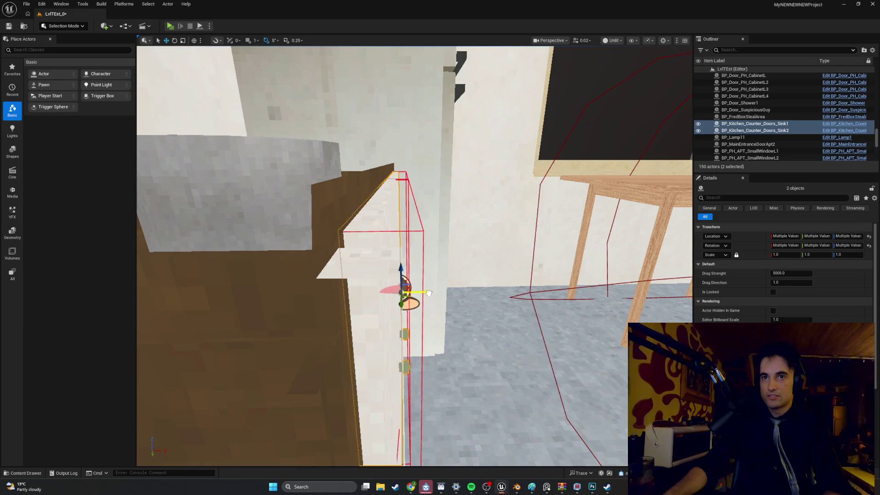
click(428, 292)
mouse_move(428, 292)
mouse_down()
mouse_move(422, 256)
mouse_move(310, 327)
mouse_up()
click(310, 327)
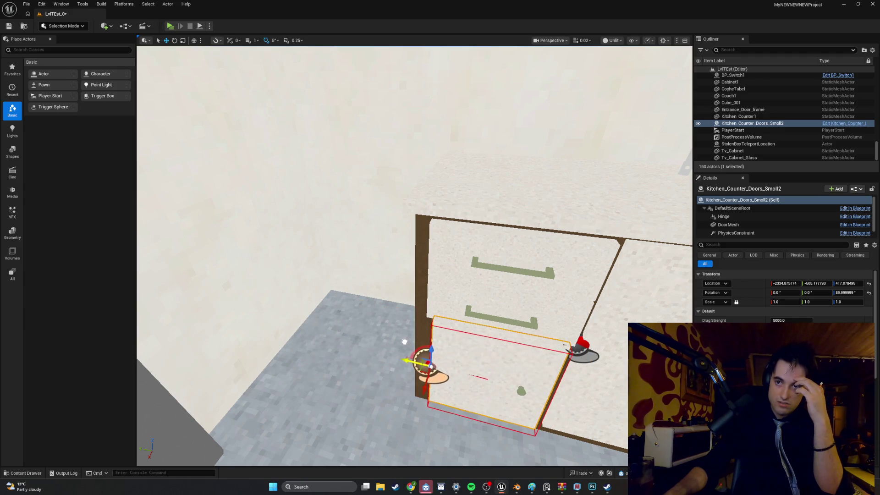
Step: Orbit around Kitchen_Counter_Doors_Small2 to check its hinge alignment against the cabinet side
mouse_move(447, 328)
mouse_down()
mouse_move(447, 284)
mouse_move(447, 293)
mouse_move(422, 302)
mouse_move(403, 270)
mouse_move(457, 306)
mouse_up()
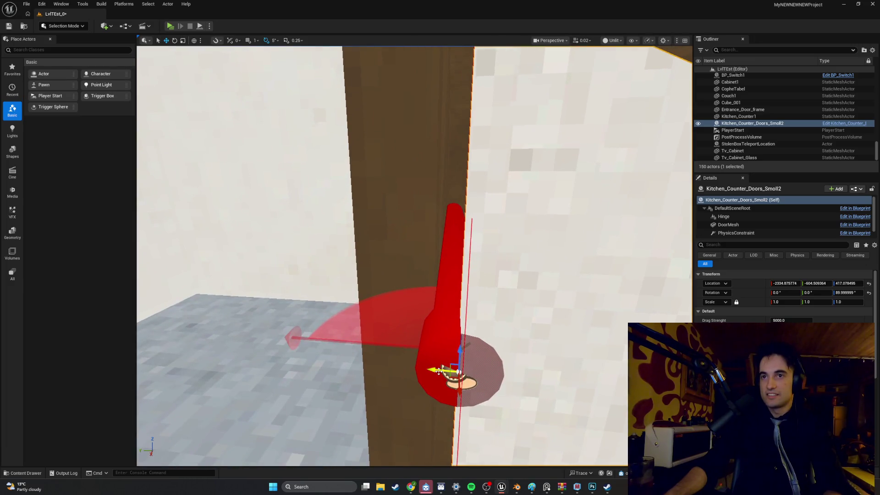
mouse_move(480, 313)
mouse_down()
mouse_move(456, 296)
mouse_move(459, 306)
mouse_up()
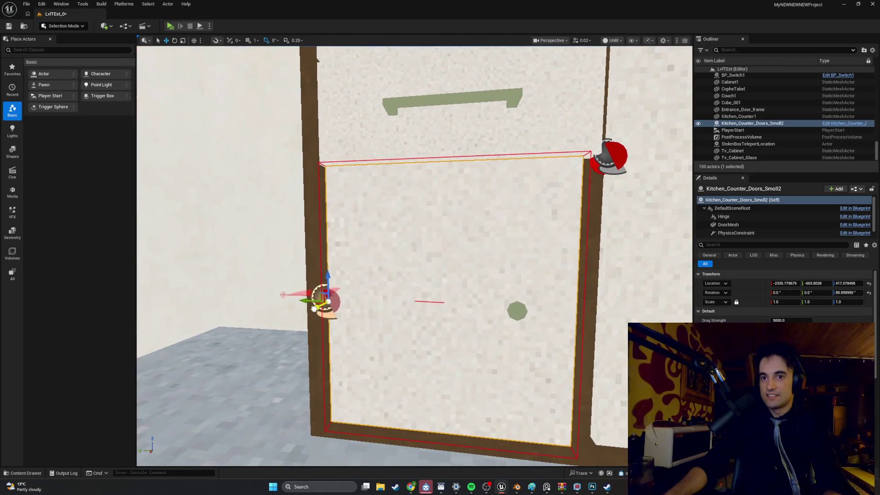
mouse_move(459, 307)
mouse_down()
mouse_move(484, 312)
mouse_move(412, 304)
mouse_up()
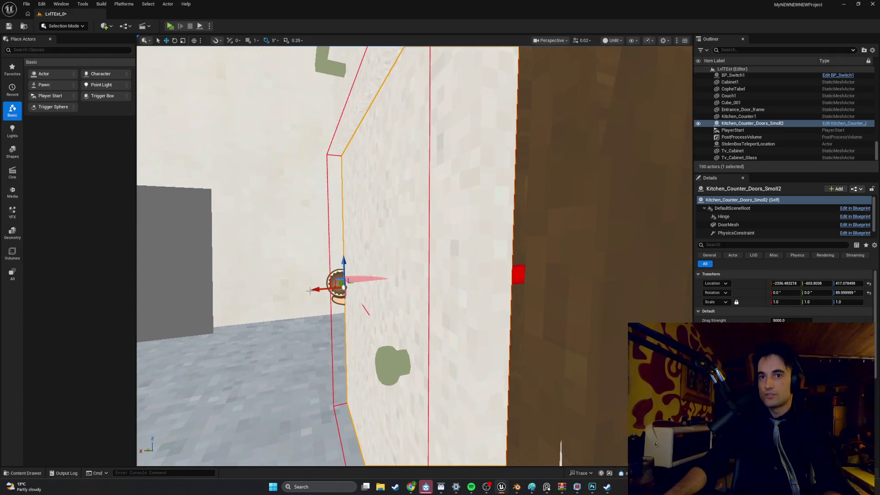
mouse_move(324, 289)
mouse_down()
mouse_move(351, 293)
mouse_move(380, 314)
mouse_move(429, 374)
mouse_up()
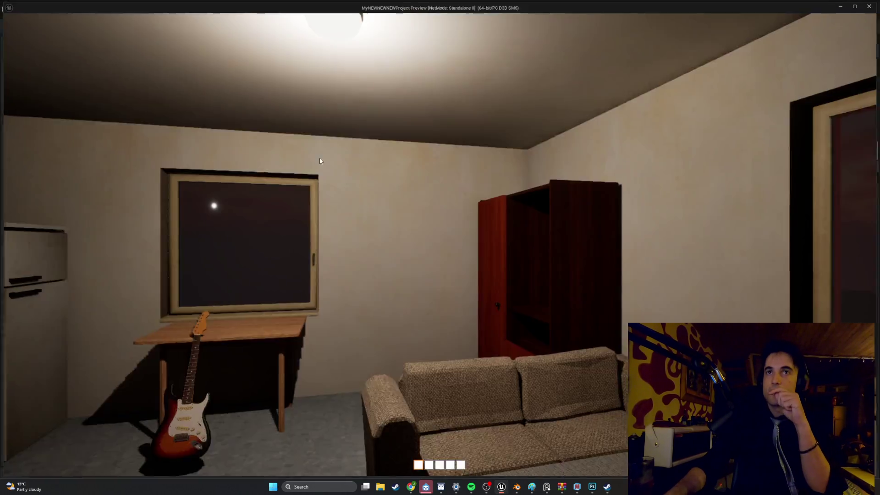
Step: Walk to the kitchen counter and open the middle drawer and both lower cabinet doors
key(w)
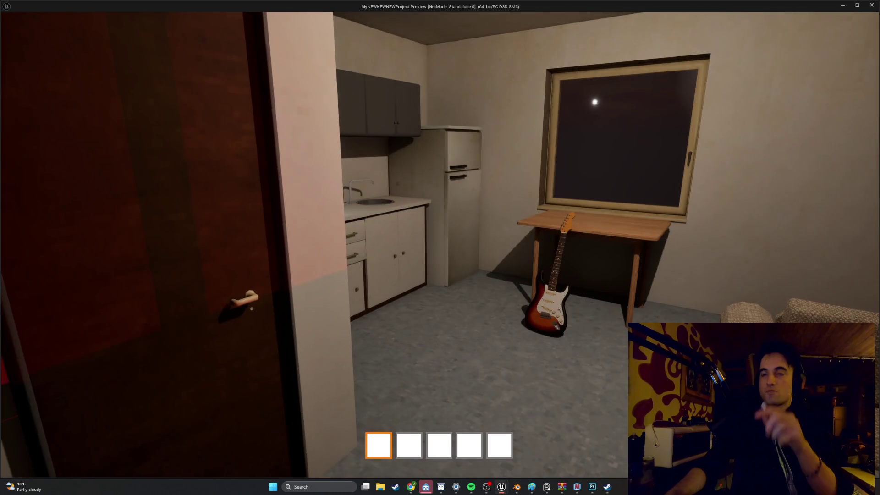
key(e)
key(s)
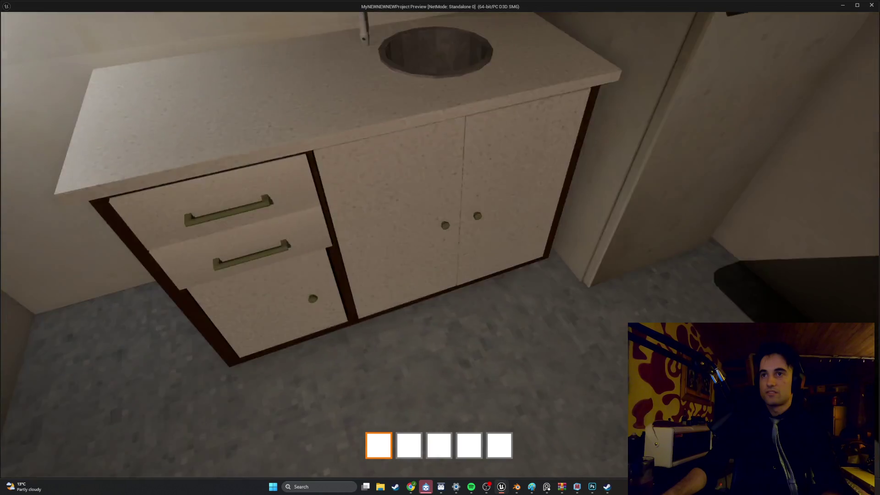
key(e)
key(e)
key(s)
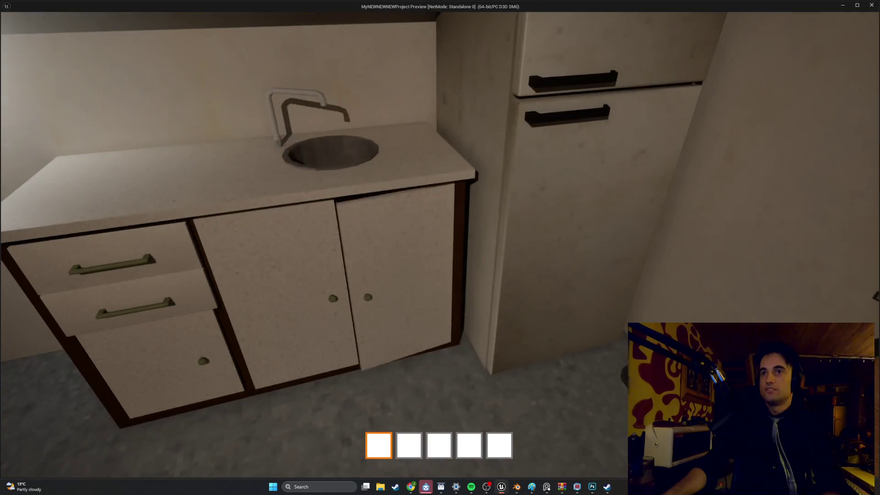
key(e)
key(s)
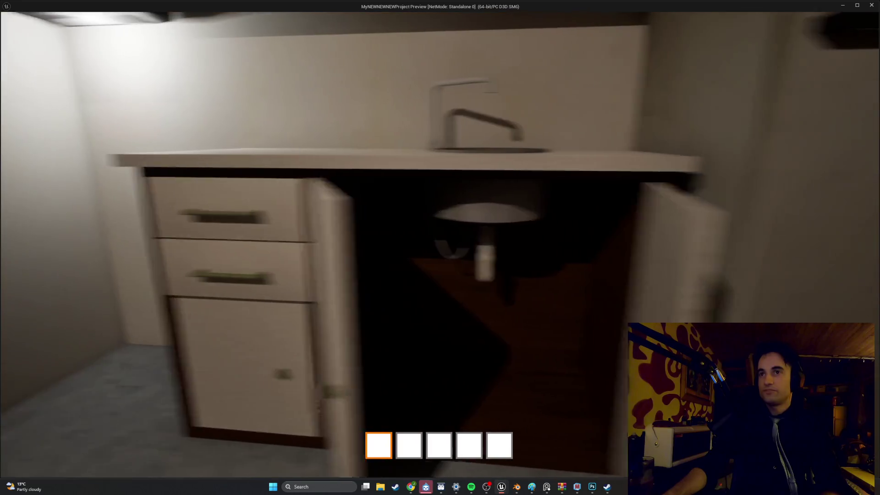
key(w)
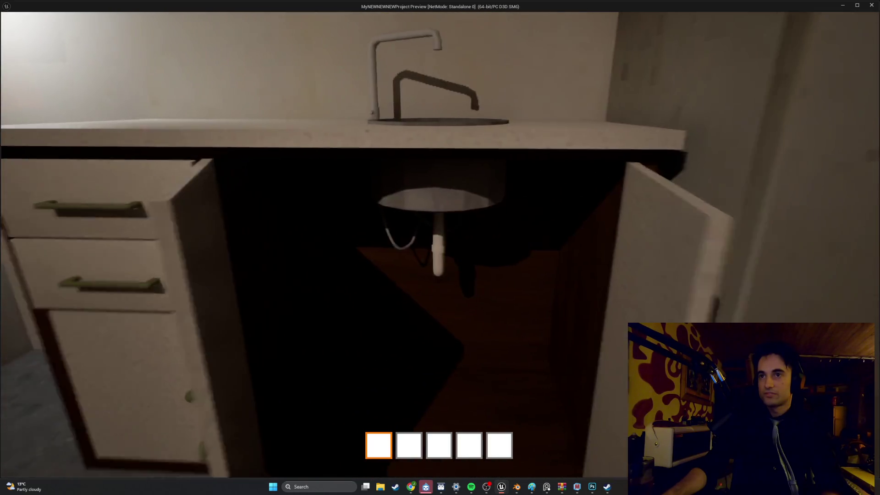
Step: Reposition at the sink cabinet, open the middle drawer and glance up at the range hood
key(s)
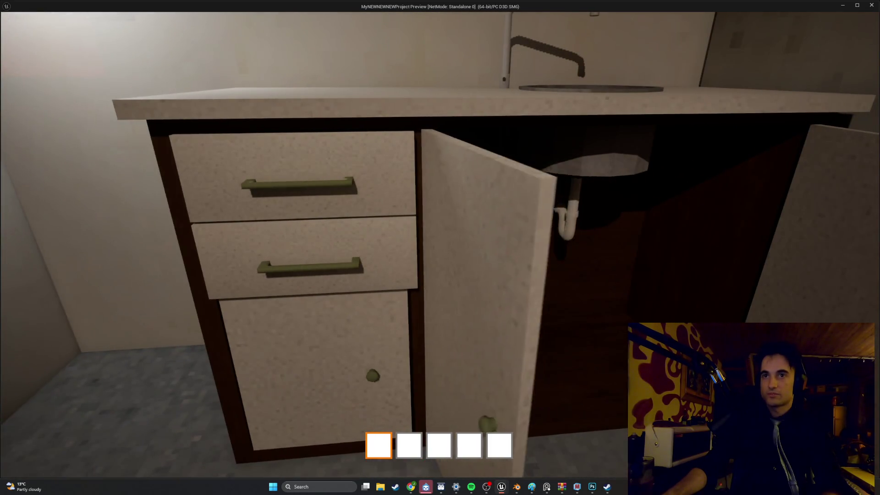
key(w)
key(s)
key(w)
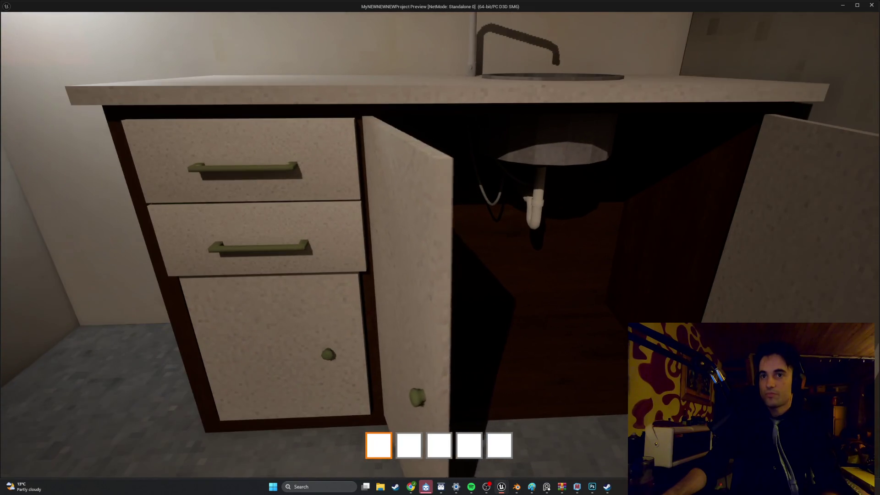
key(s)
key(a)
key(e)
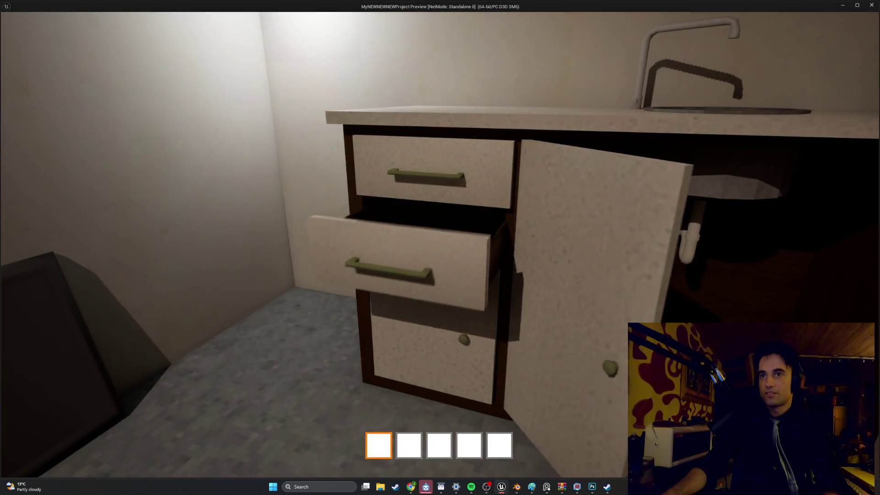
key(s)
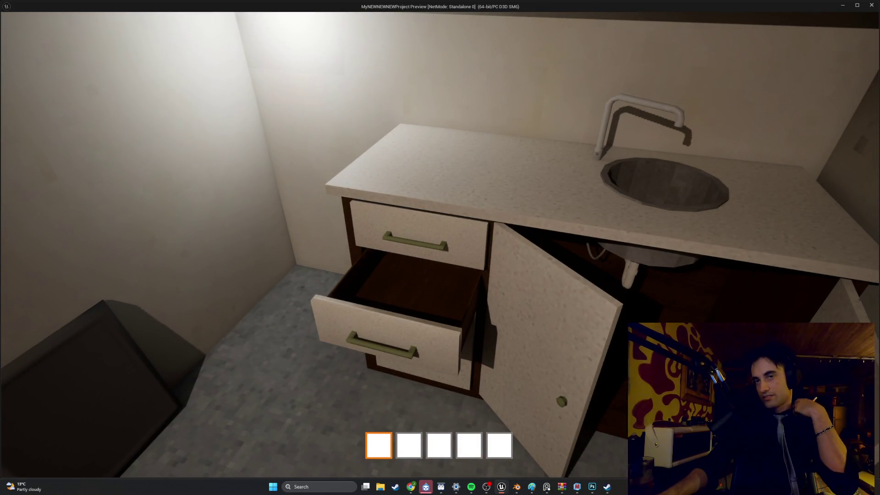
Step: Close the lower drawer, toggle the lower-left cabinet door, then back away from the vanity
key(e)
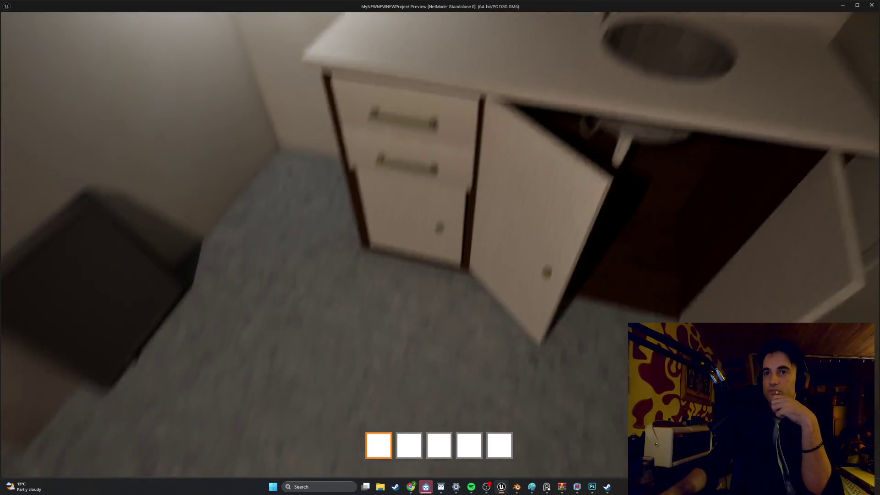
key(e)
key(e)
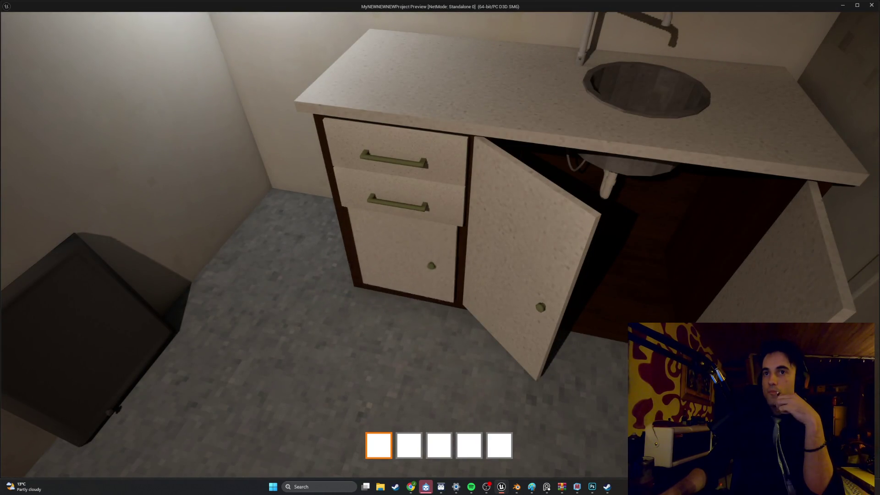
key(e)
key(s)
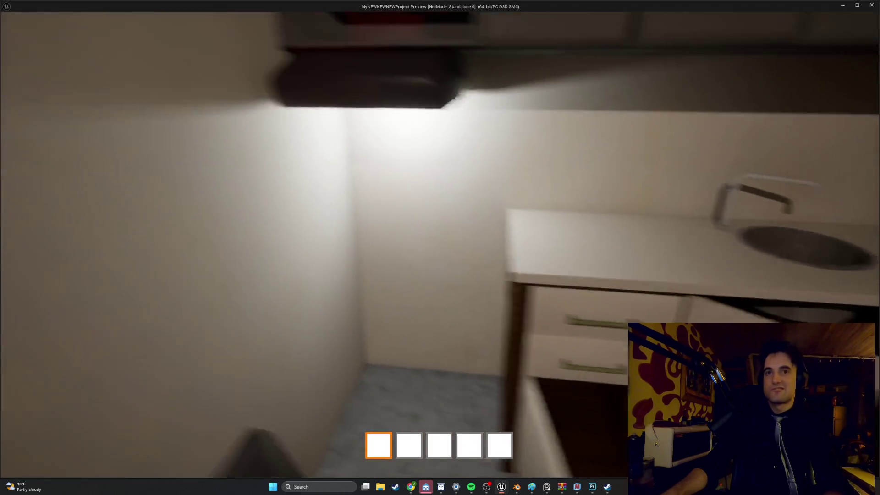
key(s)
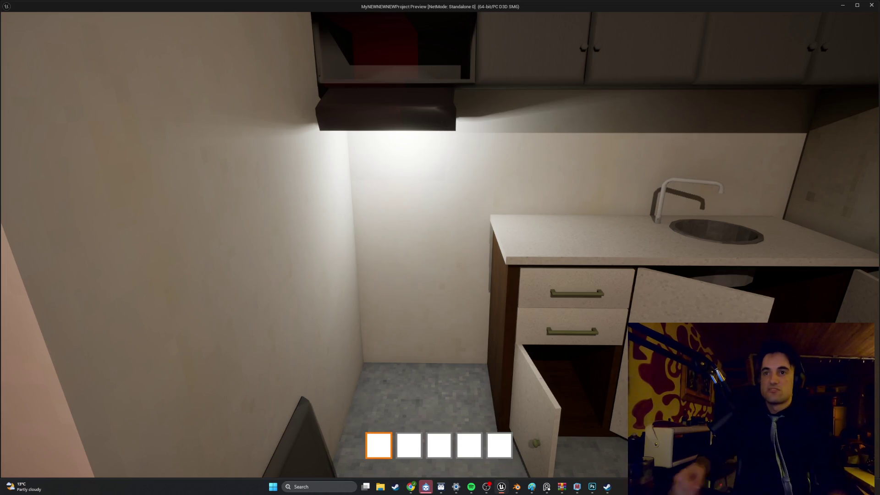
key(s)
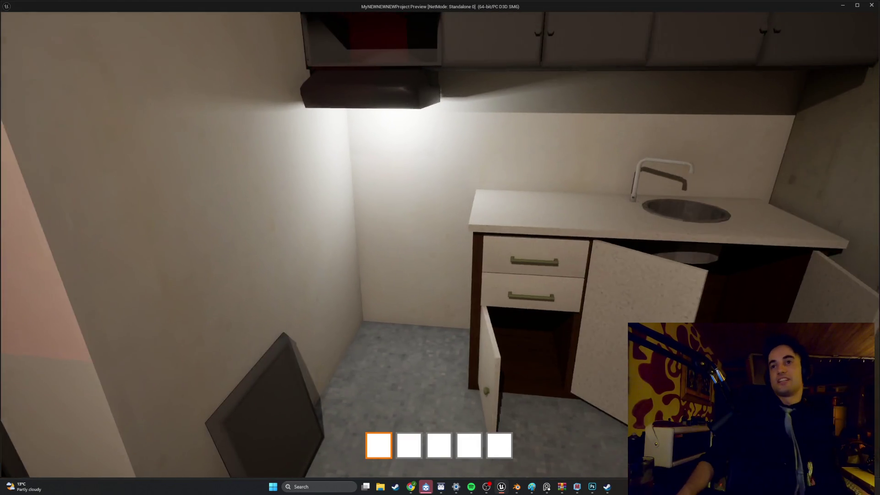
key(s)
Step: Select inventory slot 2, move to the fridge end and close the open cabinet door
key(2)
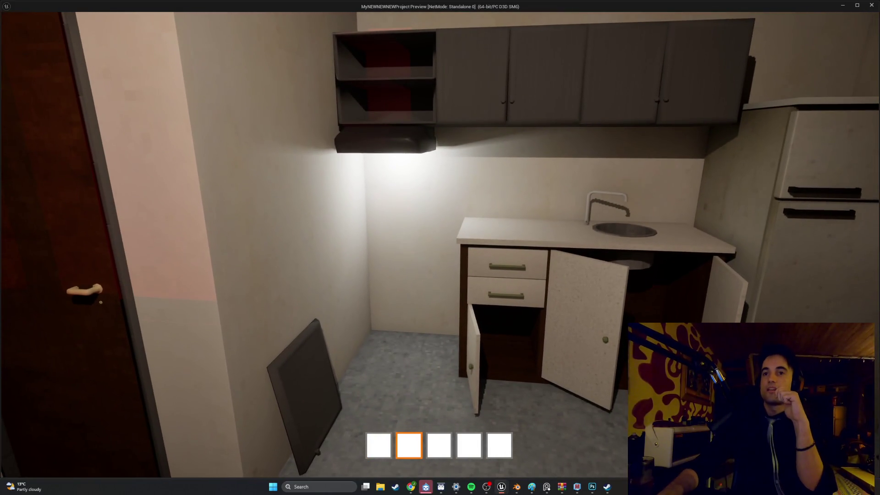
key(d)
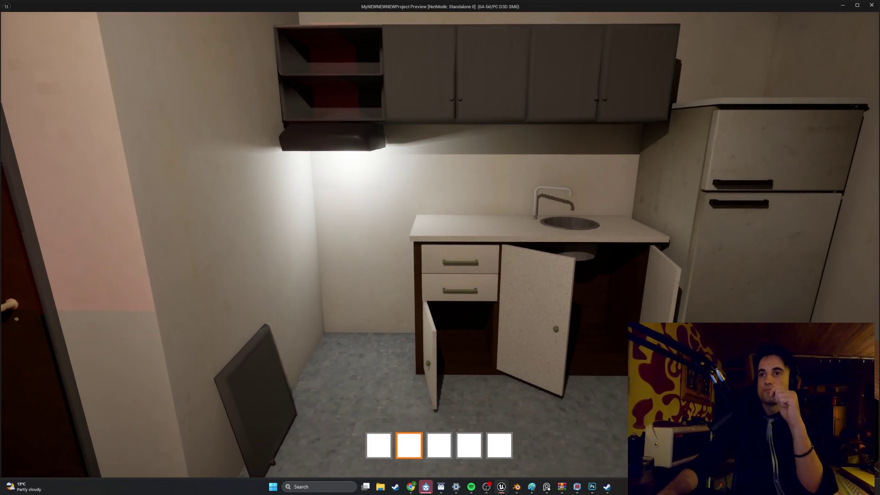
key(w)
key(s)
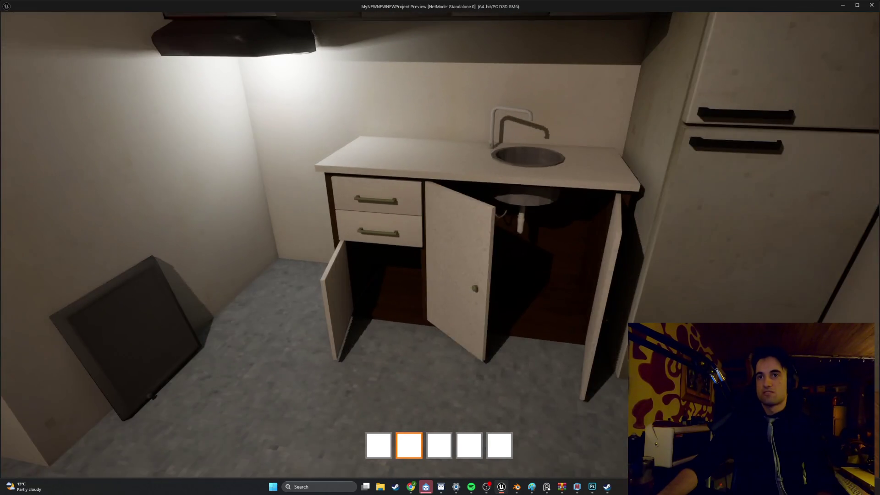
key(w)
key(e)
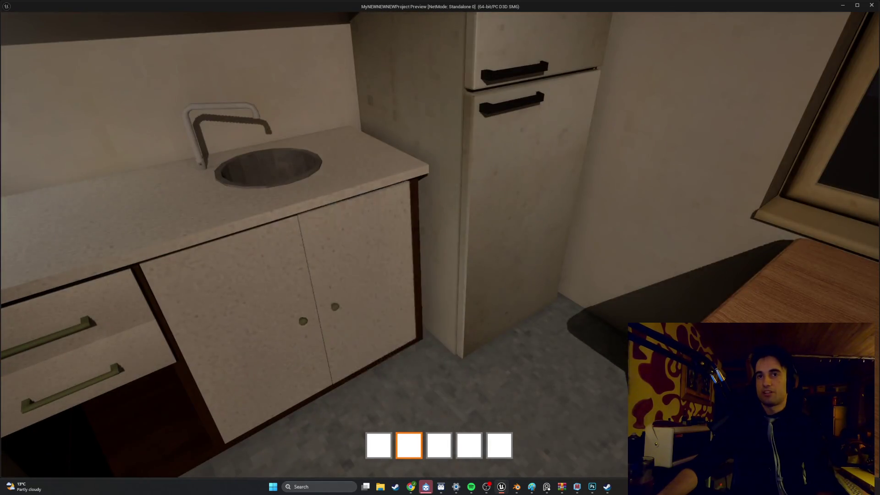
key(w)
Step: Open and close the cabinet door under the drawers
key(d)
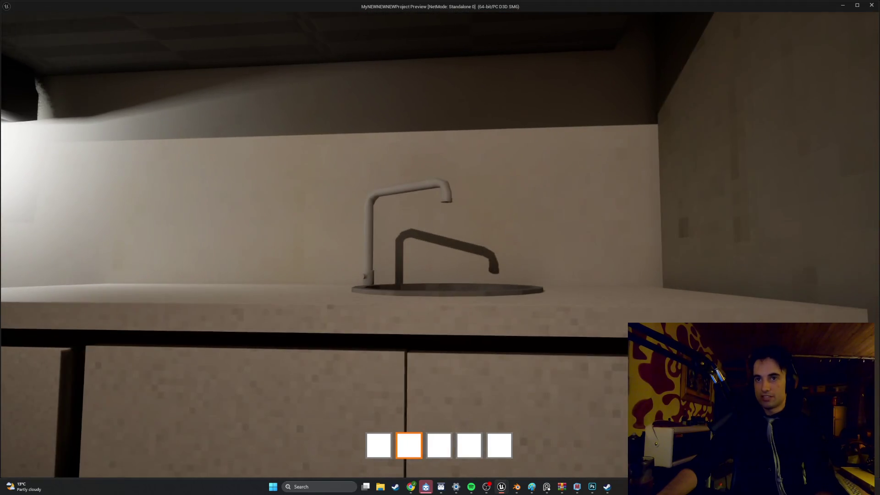
key(e)
key(s)
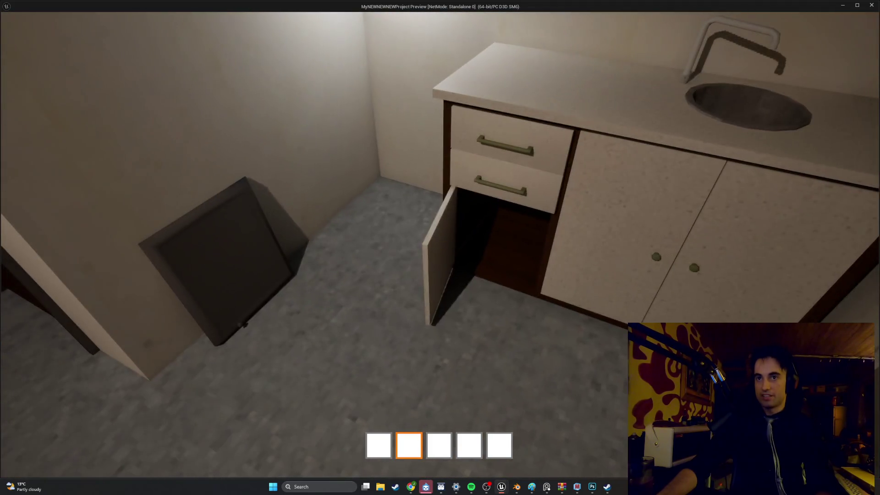
key(e)
key(s)
key(w)
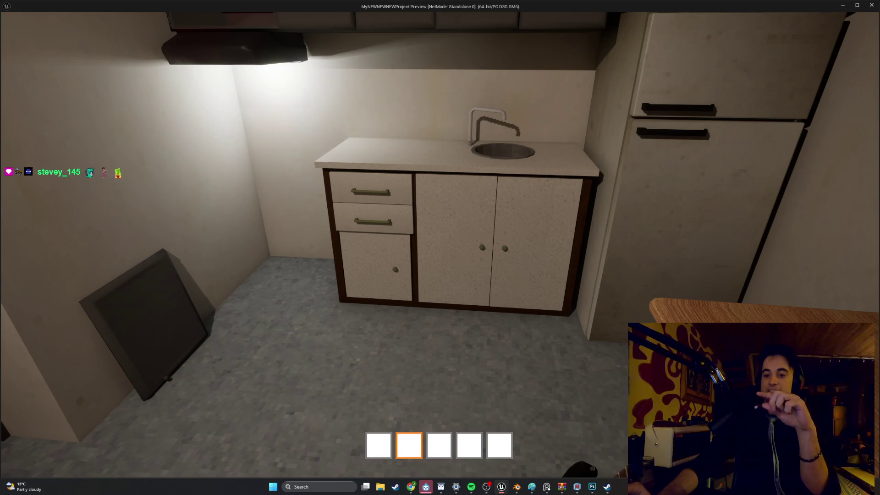
Step: Open both under-sink doors, the lower-left door and the lower drawer, then step back
key(s)
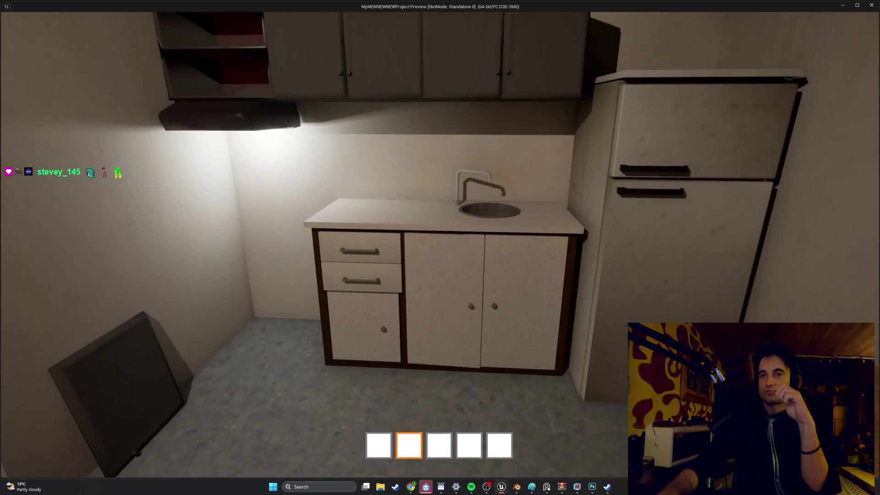
key(e)
key(e)
key(s)
key(e)
key(s)
key(e)
key(s)
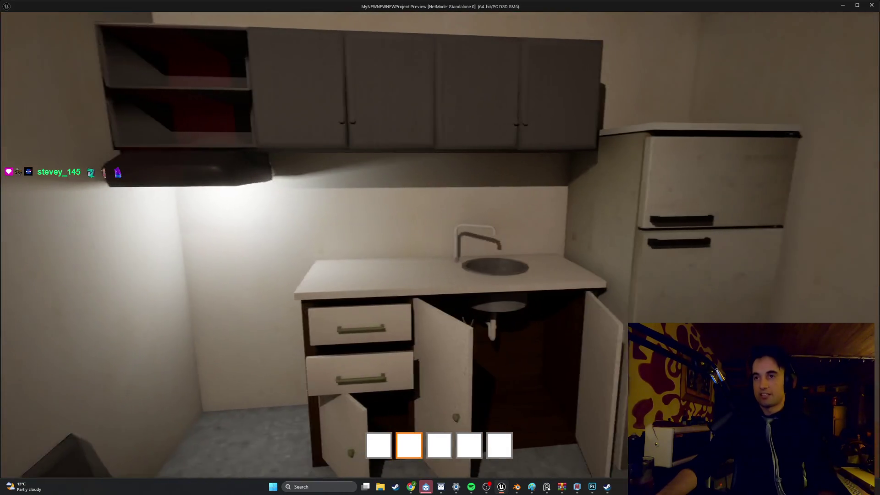
key(s)
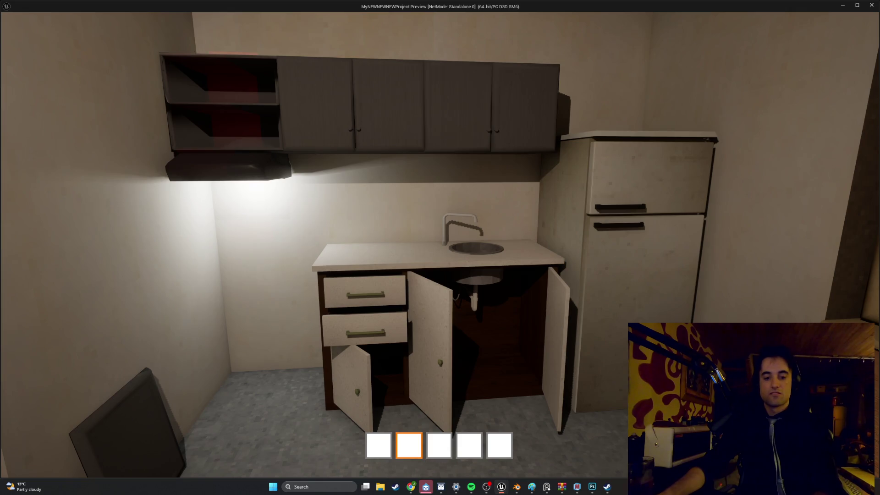
Step: Switch the game view to wireframe with F1
key(w)
key(s)
key(F1)
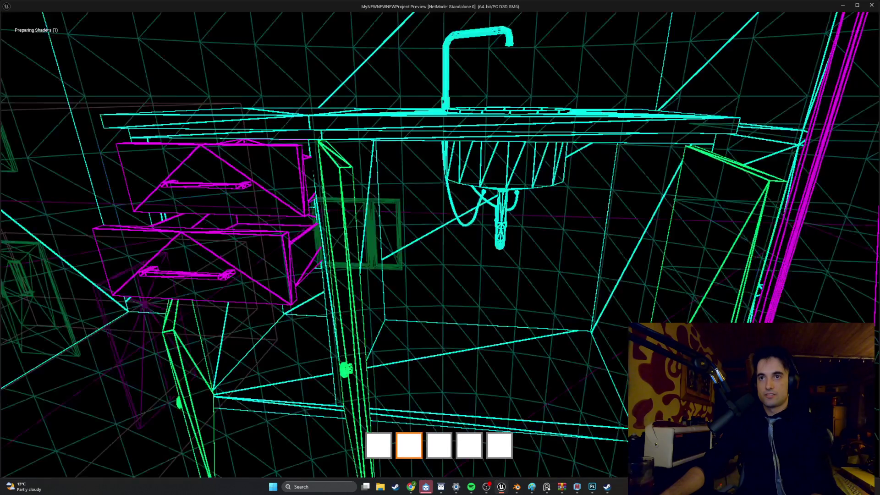
Step: Restore fully lit shading with F2/F3 and look over the wall cabinets and doorway
key(F2)
key(F3)
key(s)
key(s)
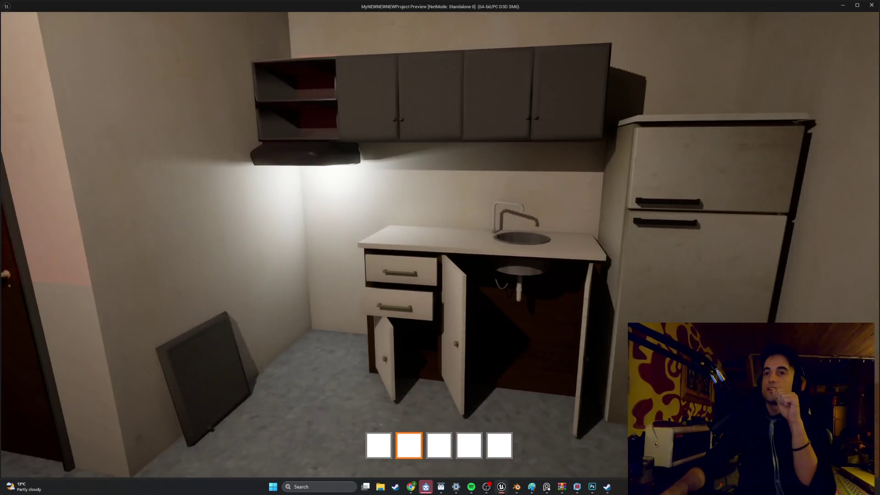
key(d)
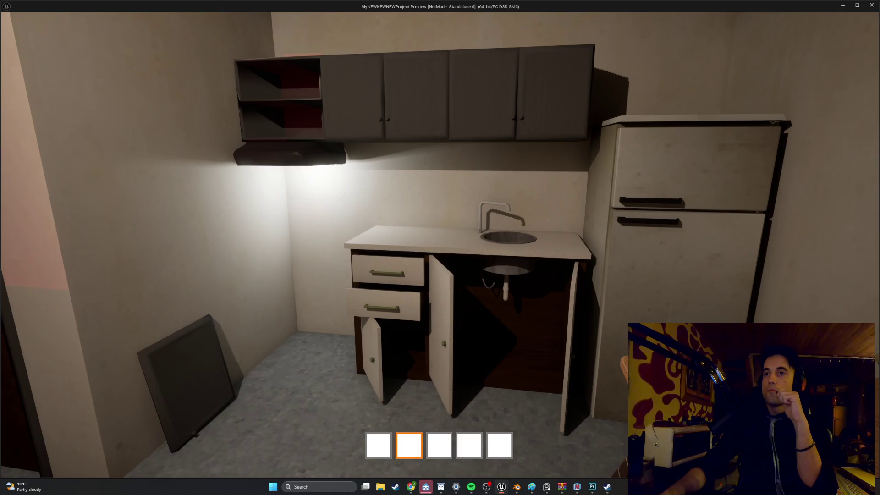
key(a)
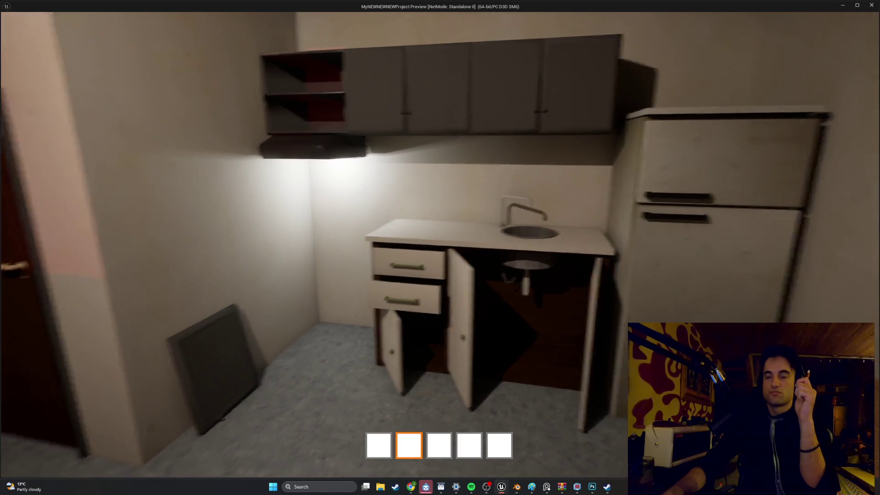
key(d)
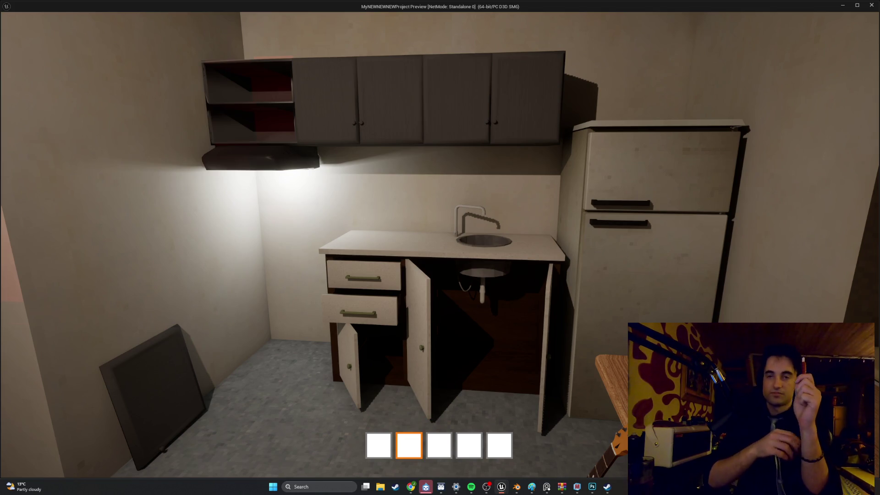
key(s)
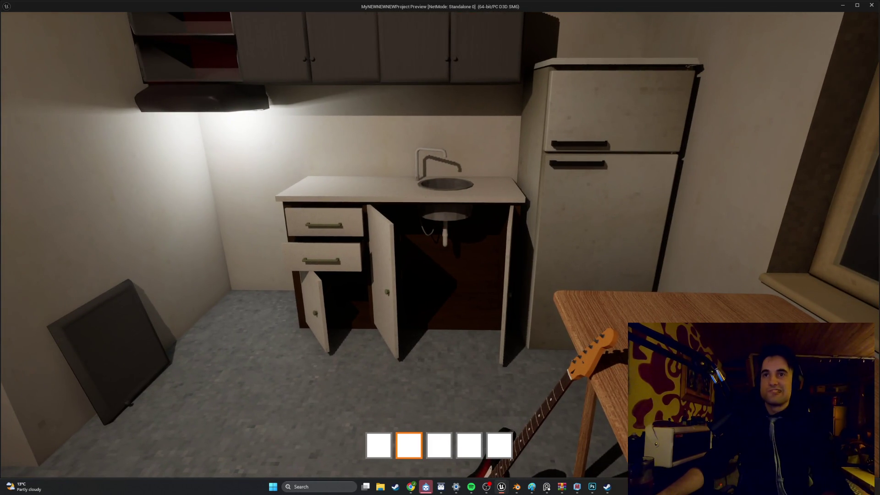
Step: Walk around the kitchen to view the sink, fridge and wall cabinets
key(w)
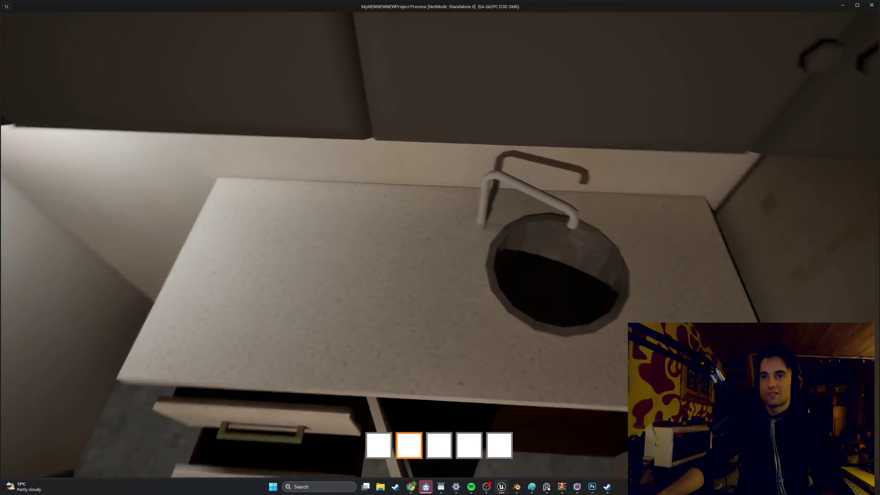
key(s)
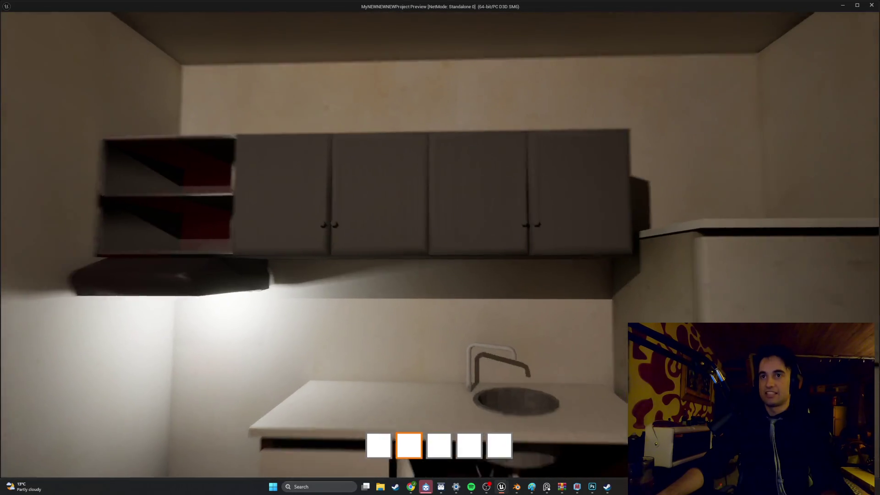
key(s)
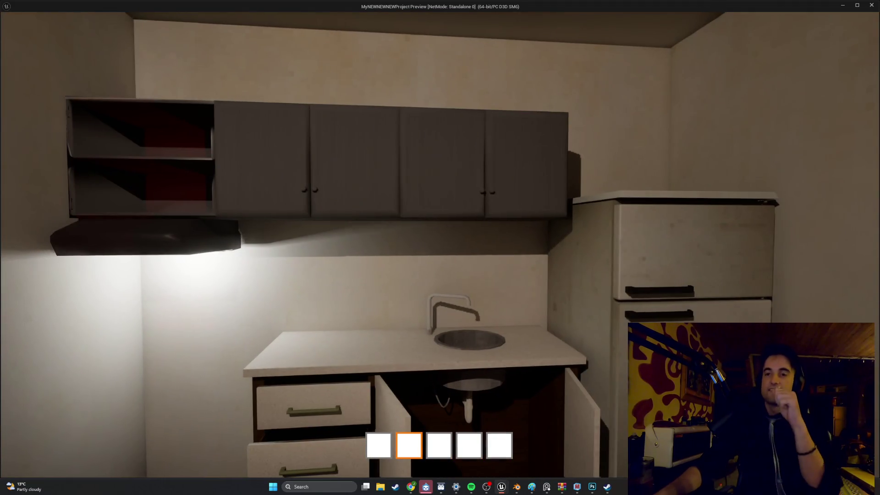
key(d)
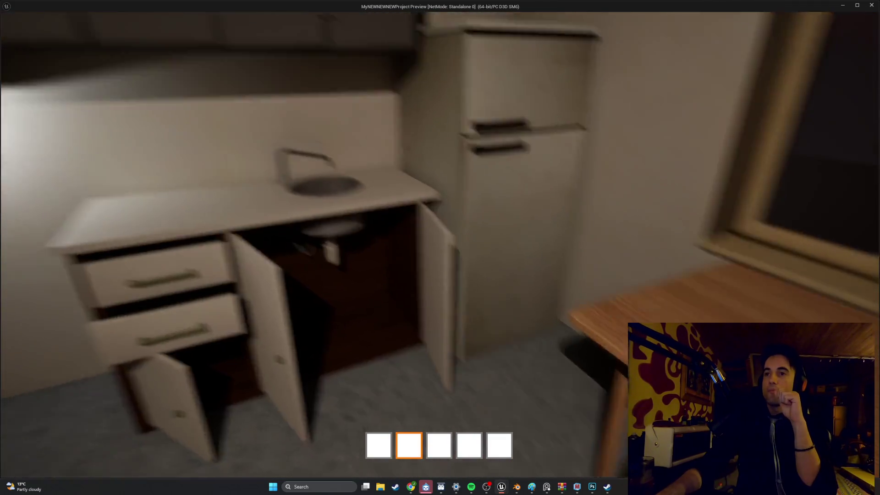
key(s)
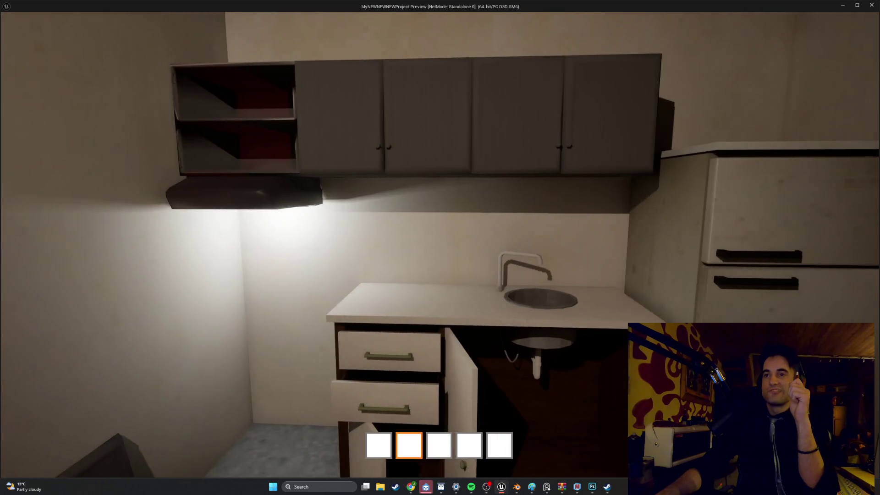
key(d)
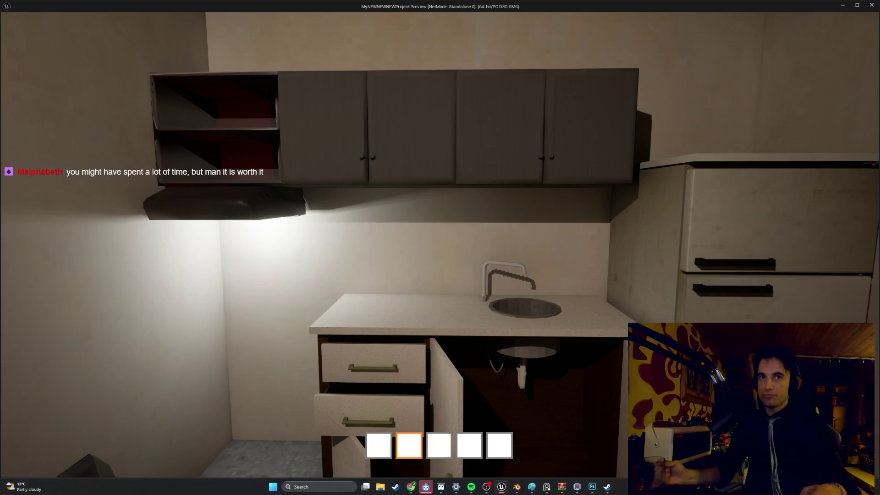
Step: Inspect the open wall cabinet and open the upper cabinet door
key(w)
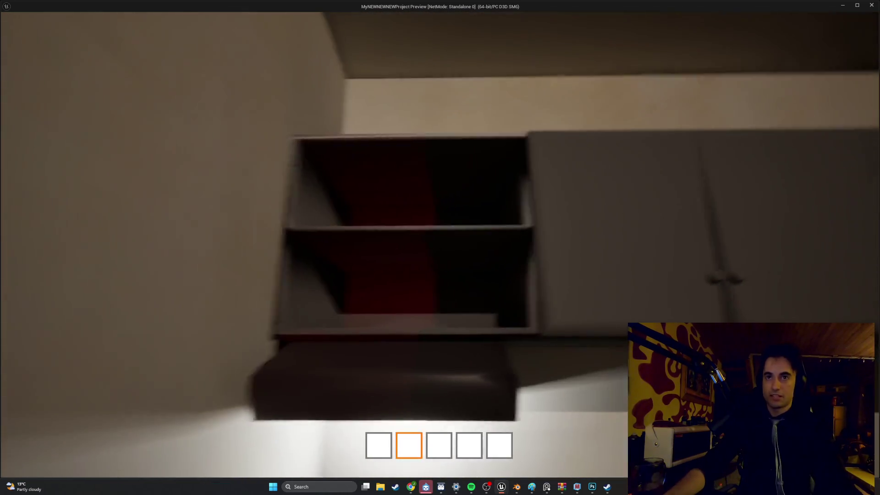
key(s)
key(s)
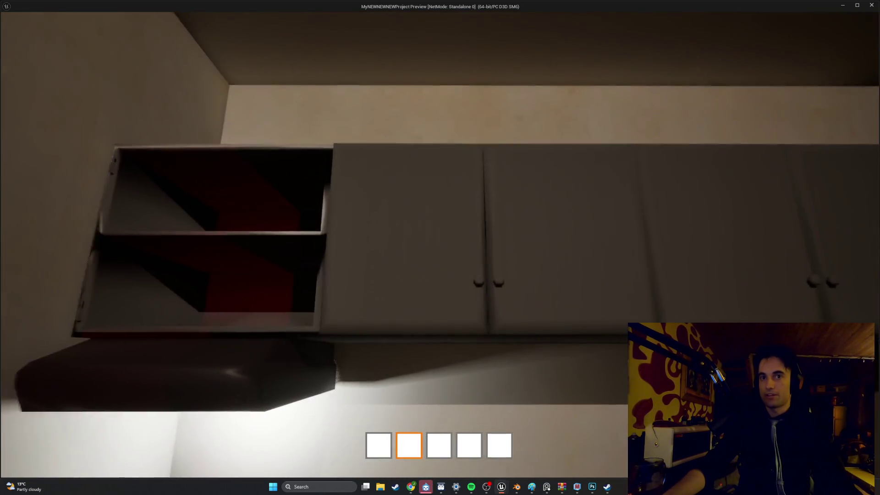
key(s)
key(w)
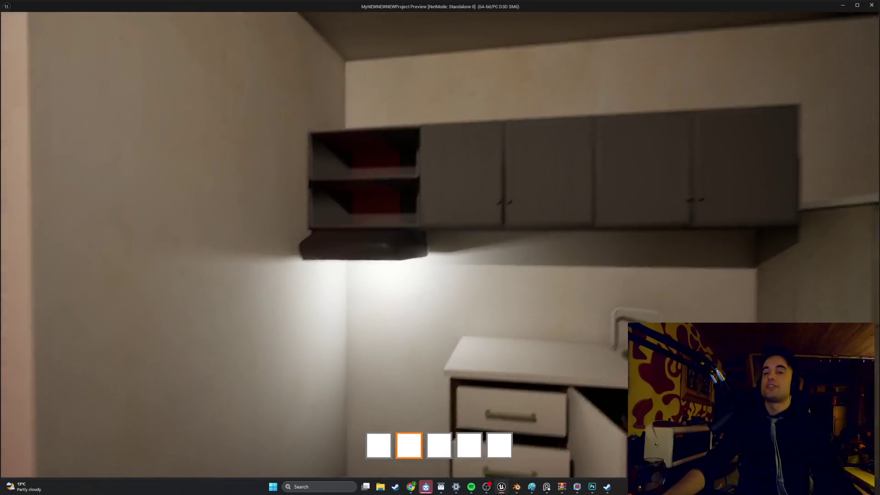
key(e)
Step: Close the under-sink cabinet door and exit the preview back to the editor viewport
key(s)
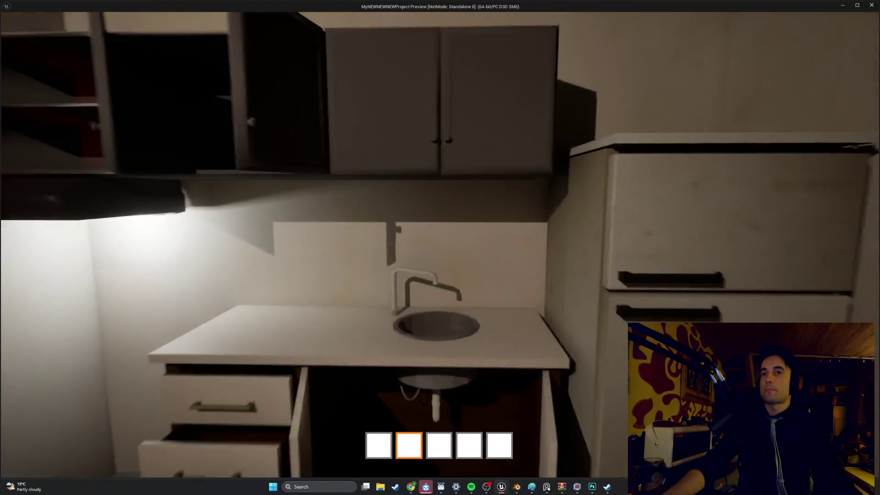
key(e)
key(s)
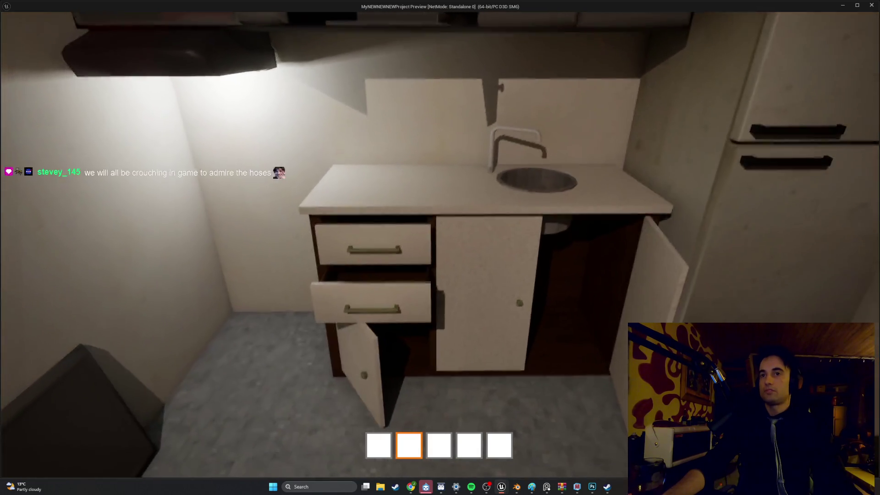
key(Escape)
drag(298, 404, 415, 326)
Step: Set camera speed to 0.1, select BP_Kitchen_Counter_Shelf2 and switch the viewport to lit
click(584, 40)
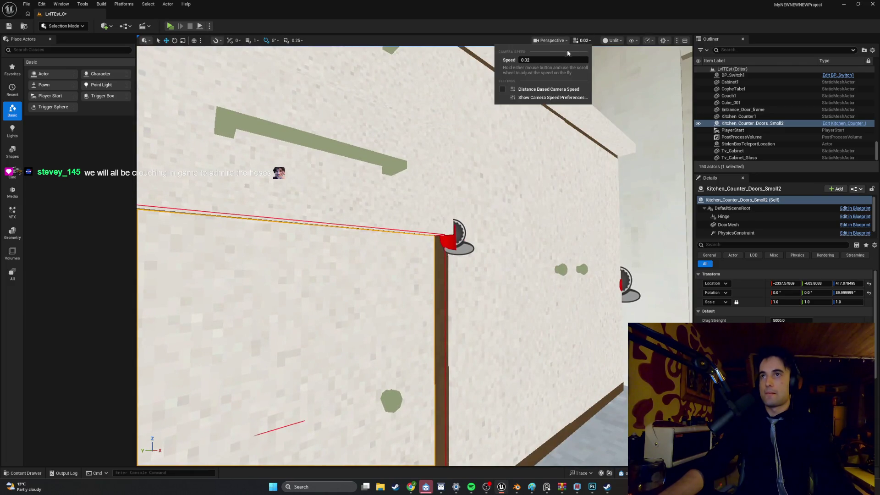
click(548, 60)
text(0.1)
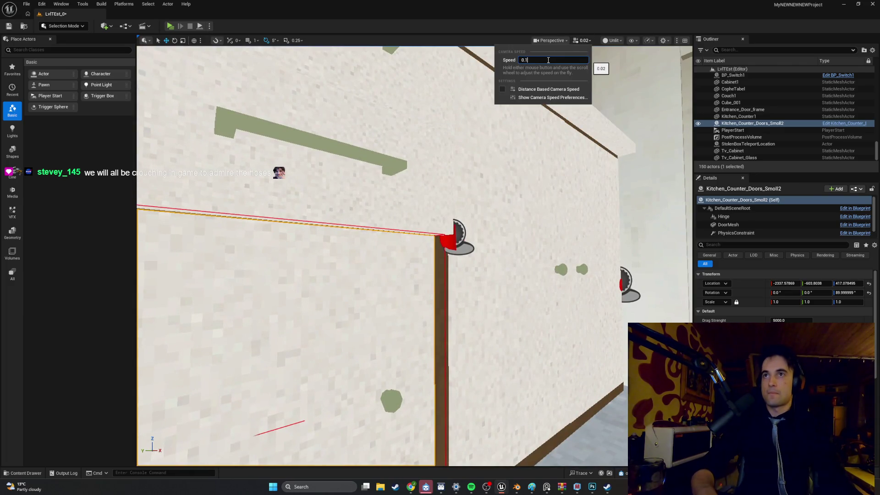
key(Return)
drag(413, 253, 390, 266)
click(477, 249)
click(612, 40)
click(613, 70)
scroll(415, 291, up, 3)
Step: Edit the drawer's Blueprint and open it in the Full Blueprint Editor
right_click(415, 291)
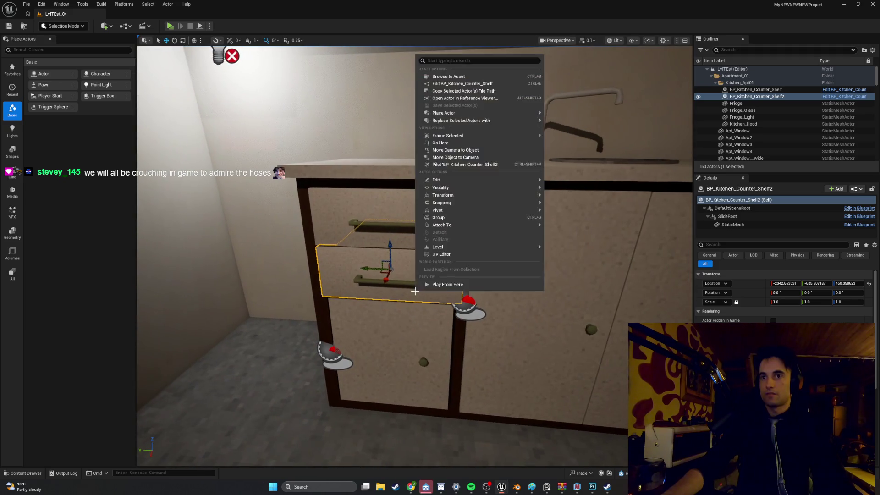
click(475, 85)
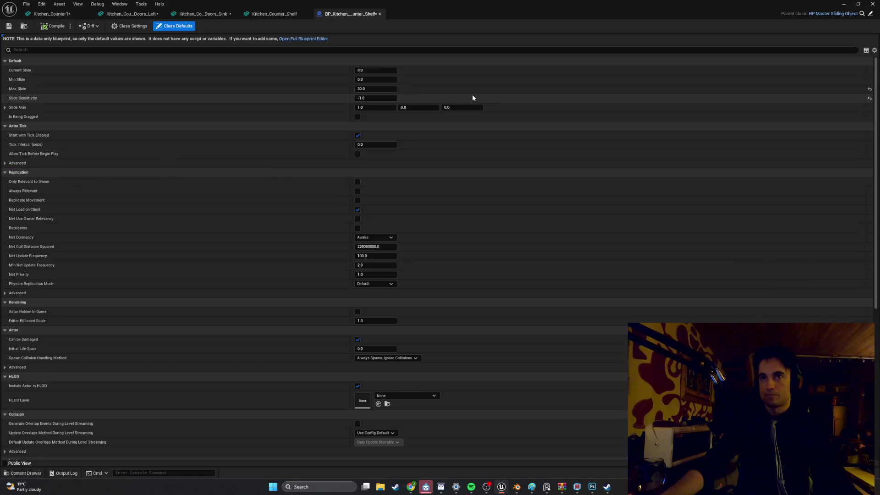
scroll(417, 214, down, 10)
scroll(398, 201, up, 1)
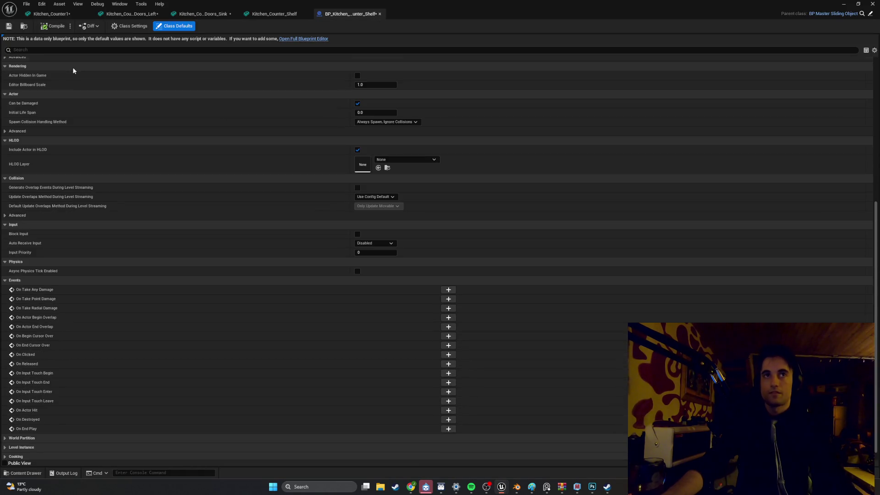
click(122, 26)
click(290, 40)
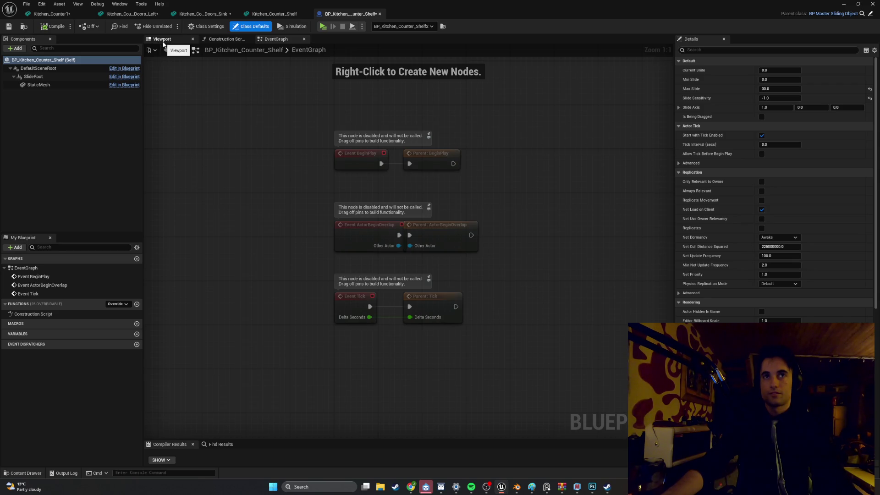
scroll(764, 263, down, 15)
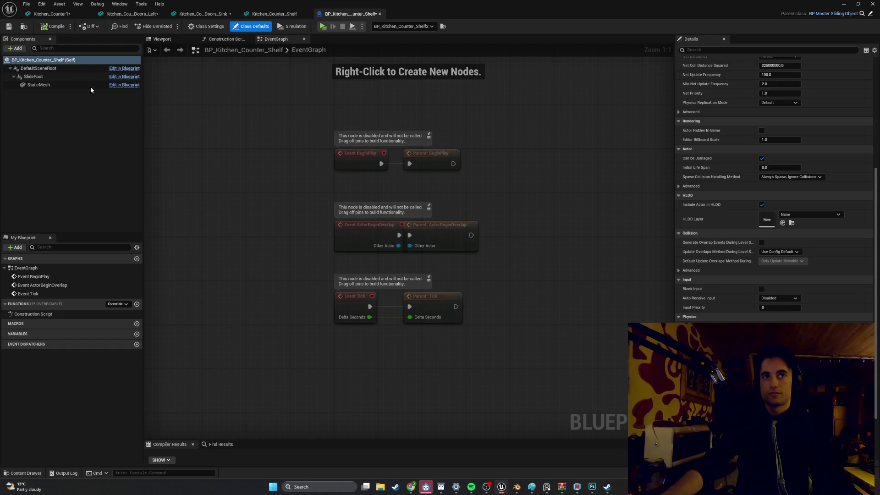
Step: Give StaticMesh Custom collision with object type DoorFrame, compile, and return to the level
click(75, 84)
scroll(720, 214, down, 5)
click(778, 192)
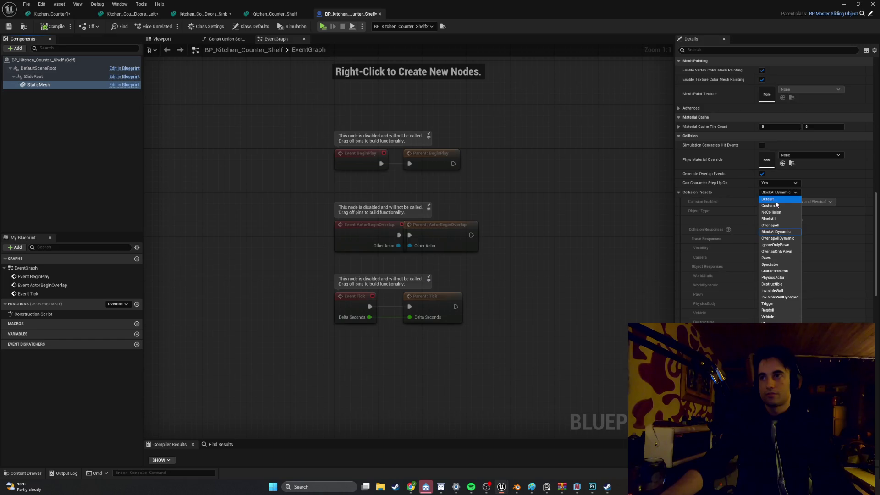
click(777, 207)
click(771, 211)
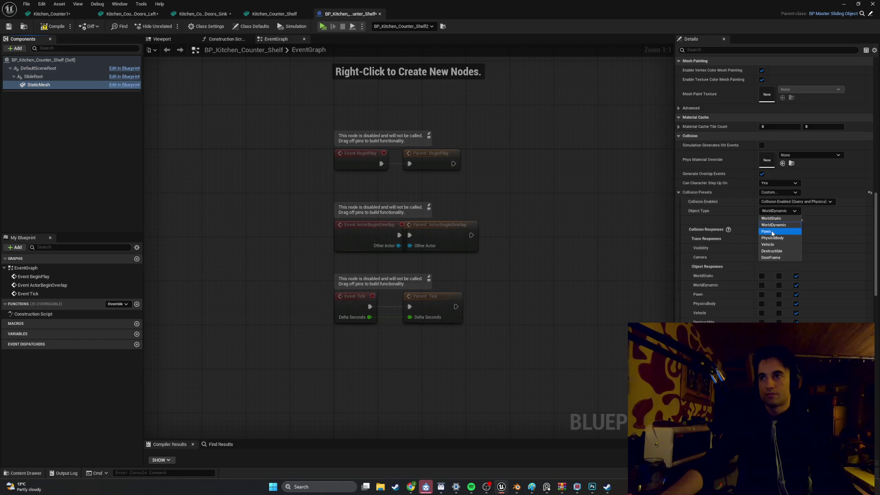
click(778, 258)
click(57, 28)
click(842, 4)
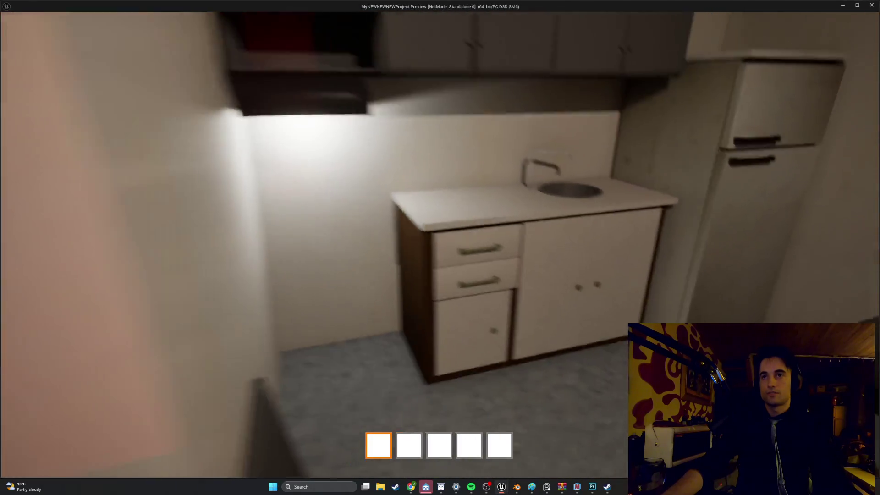
Step: Open both sink cabinet doors, pull out both drawers, then slide the upper drawer shut
key(w)
key(e)
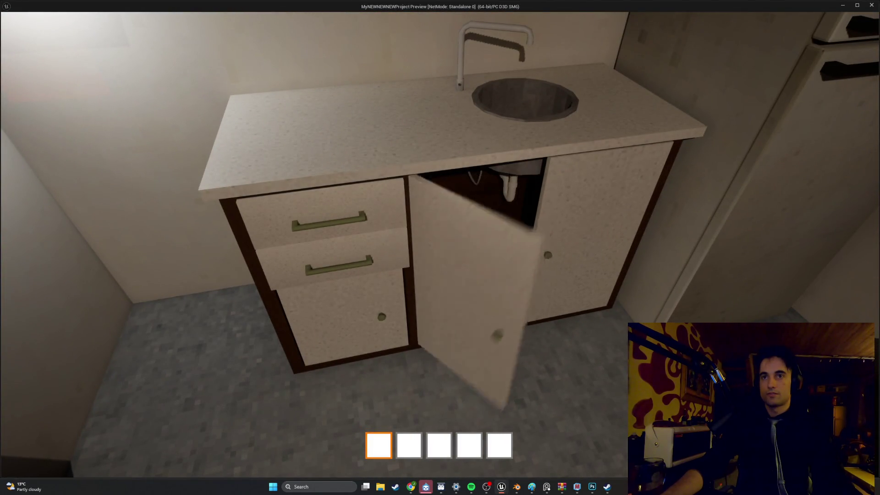
key(e)
key(s)
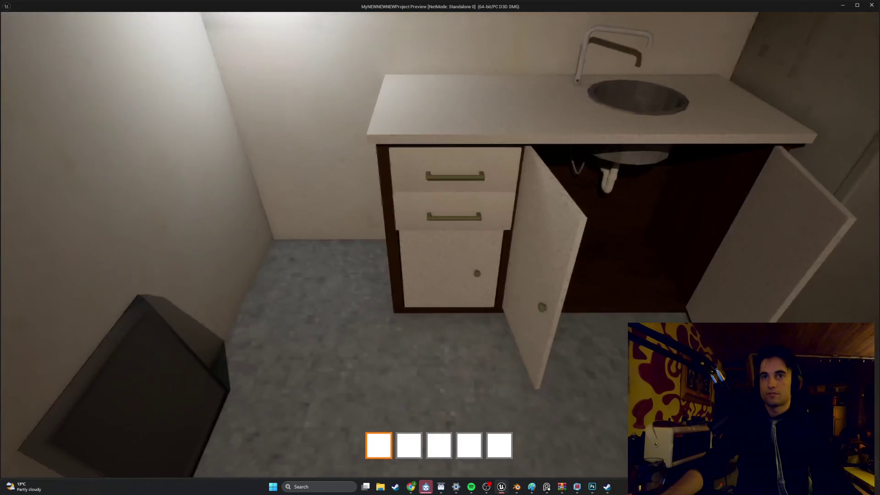
key(e)
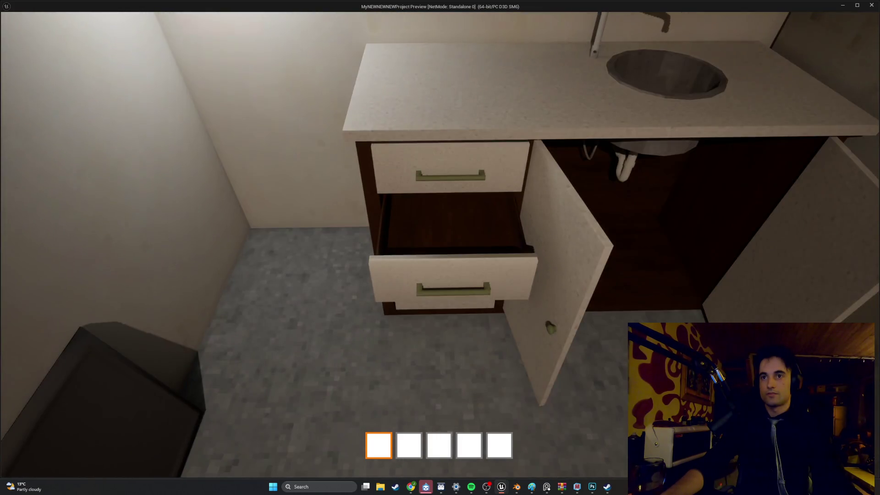
key(e)
key(s)
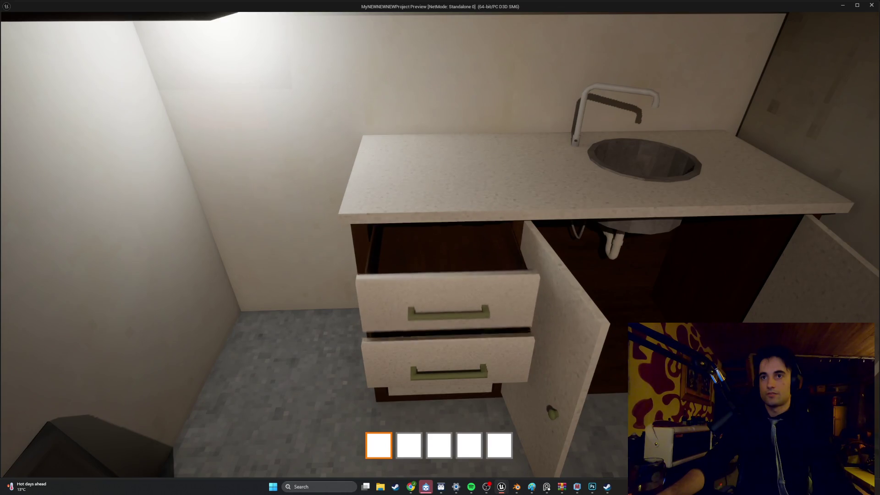
key(e)
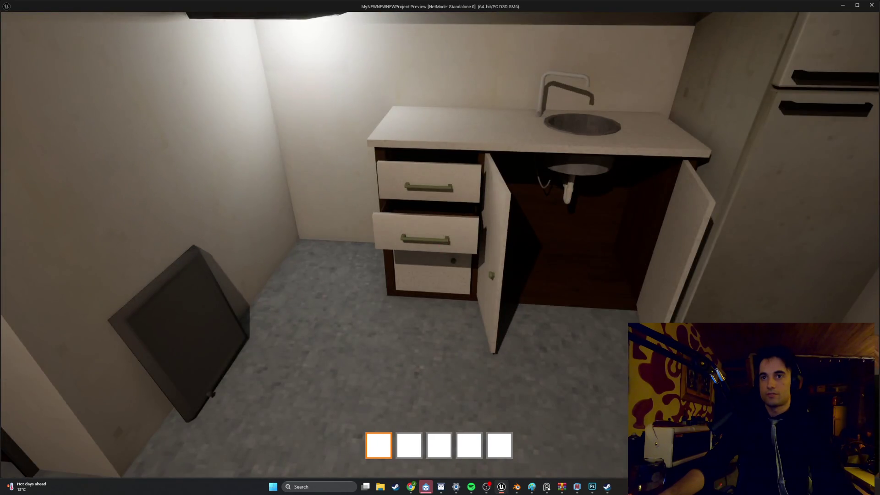
Step: Open the door beside the drawers and the under-sink cupboard, then close the open doors
key(s)
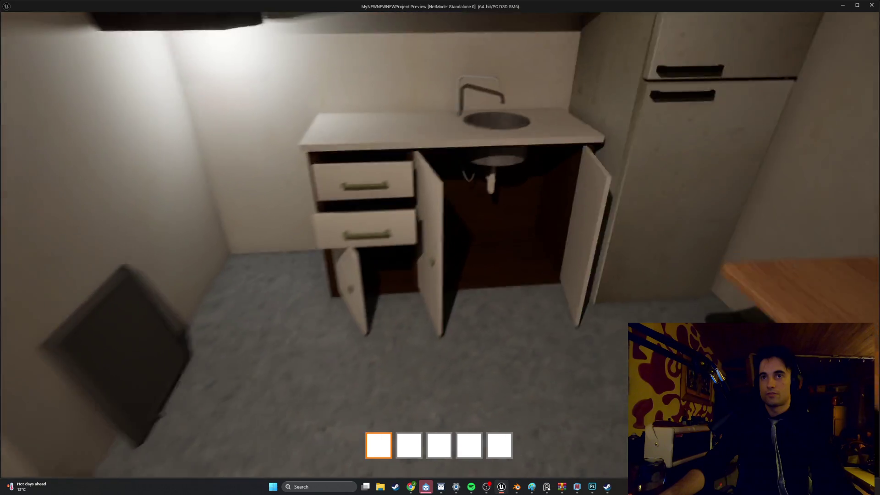
key(w)
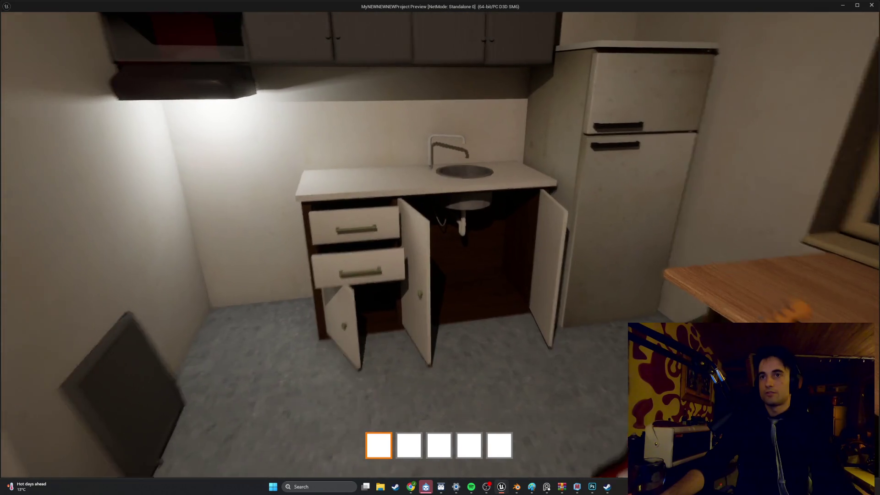
key(s)
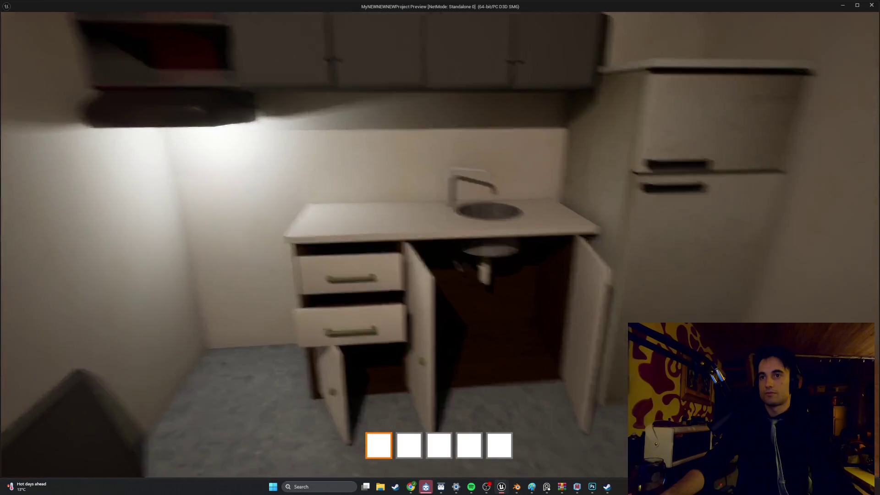
key(w)
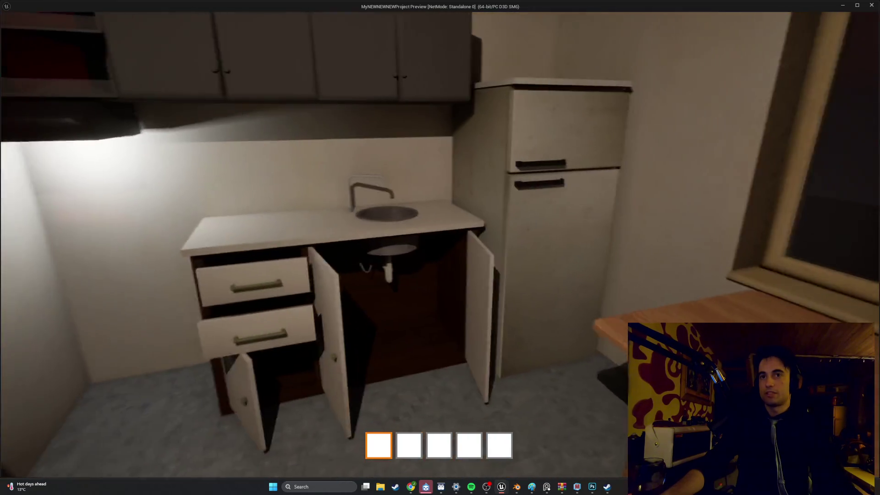
key(w)
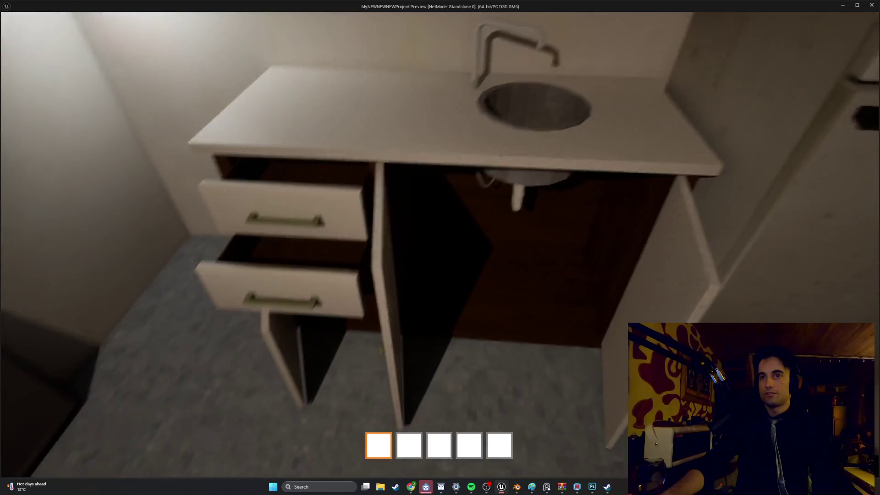
key(s)
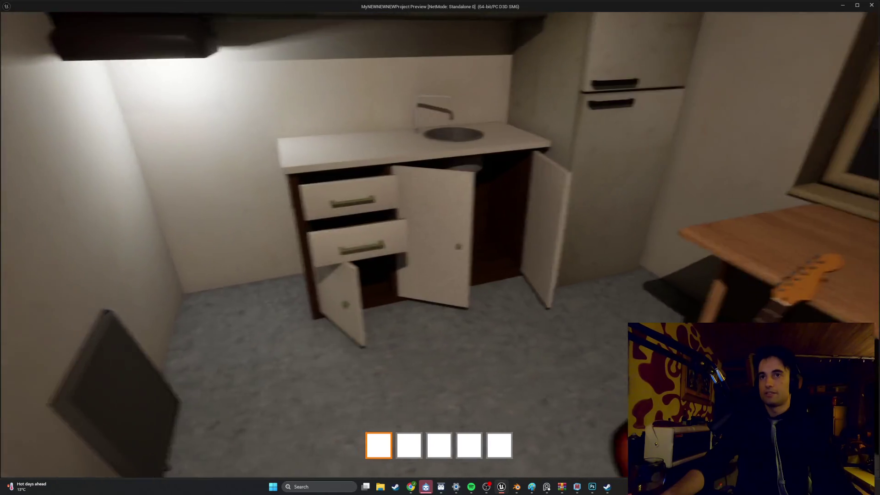
key(w)
key(w)
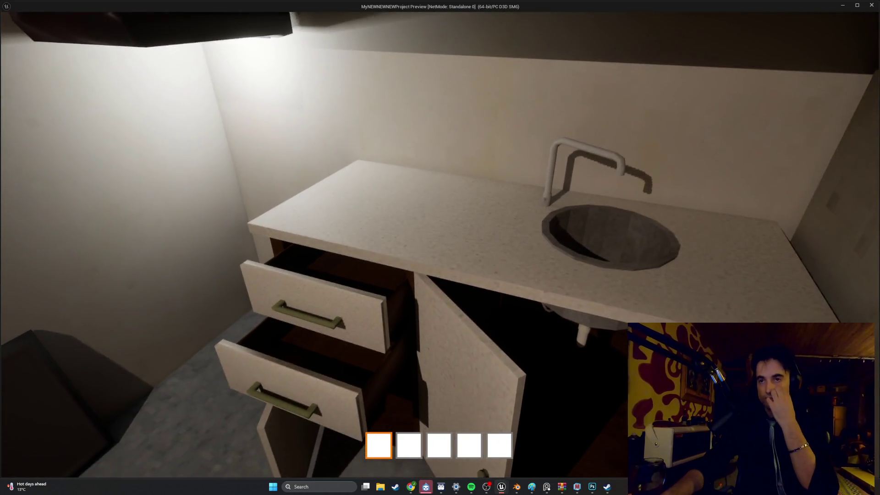
key(e)
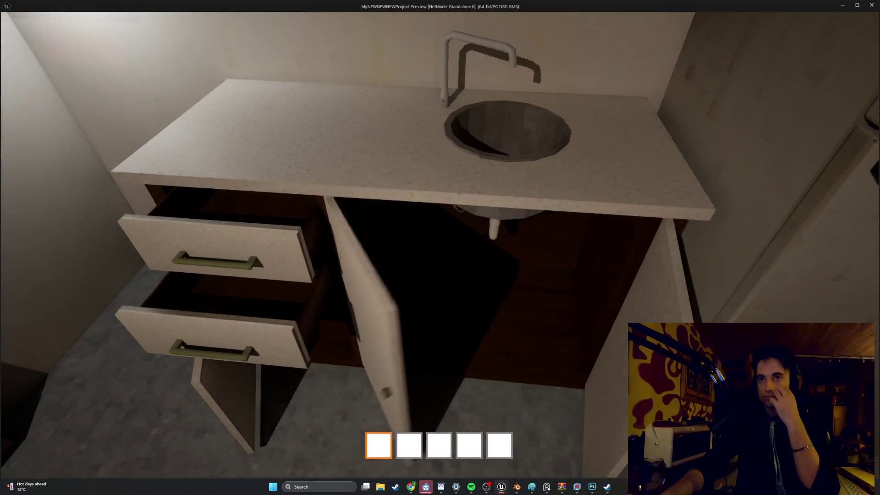
key(a)
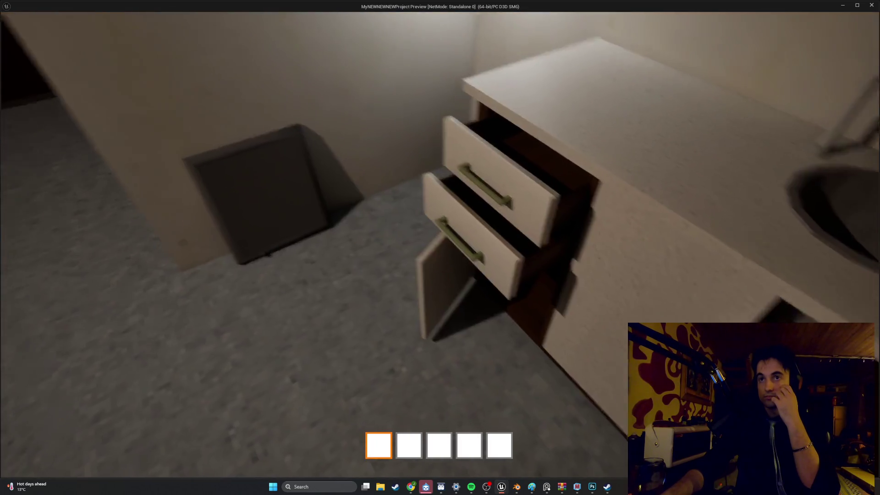
key(e)
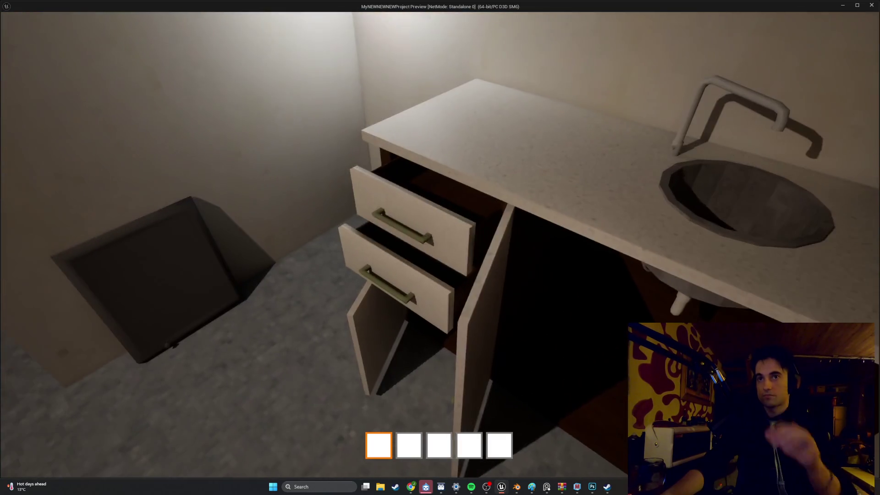
key(2)
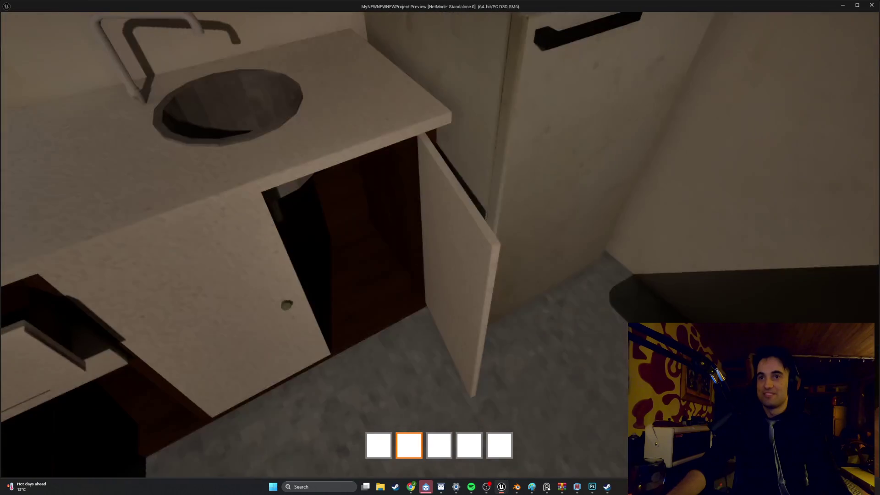
key(e)
key(e)
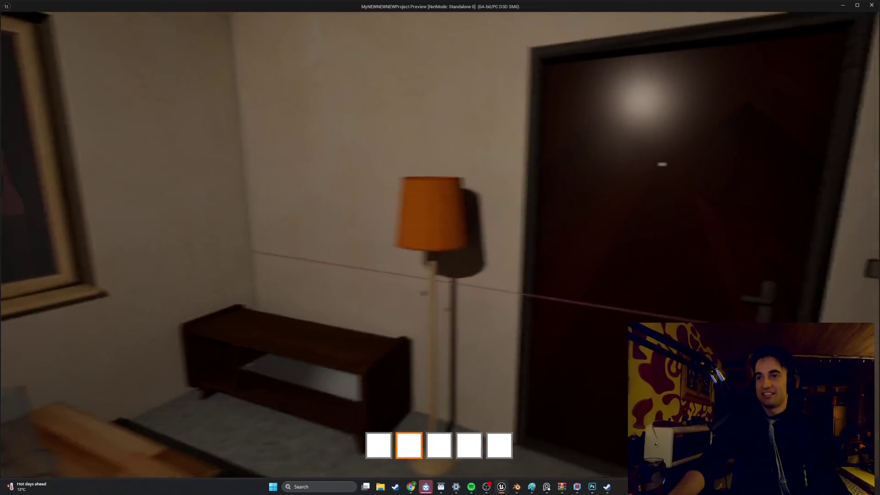
Step: Walk past the floor lamp into the dark room, then stop the game preview
key(w)
key(w)
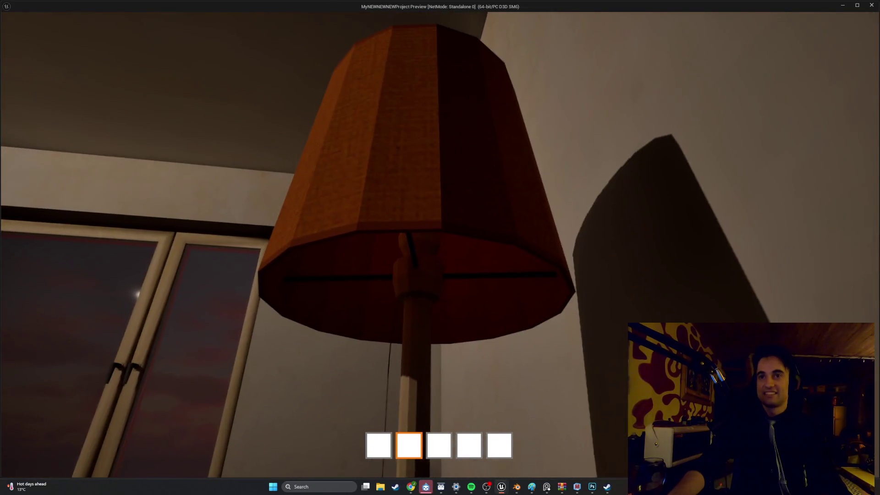
key(s)
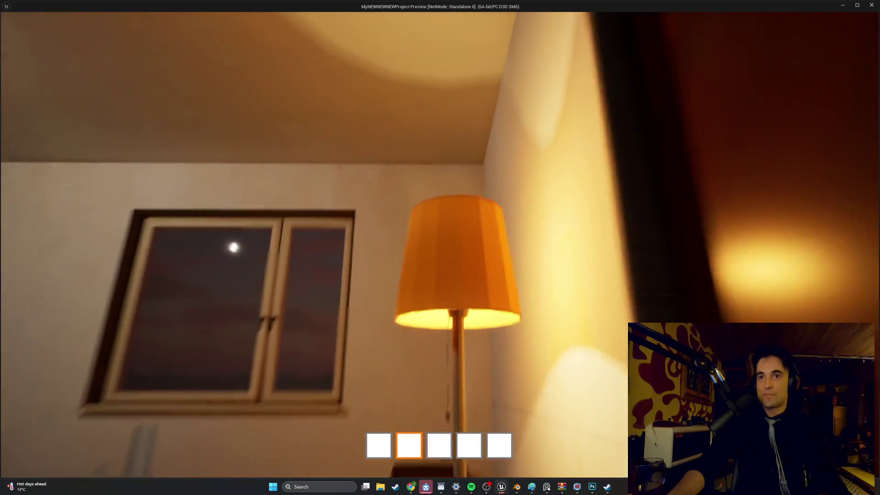
key(w)
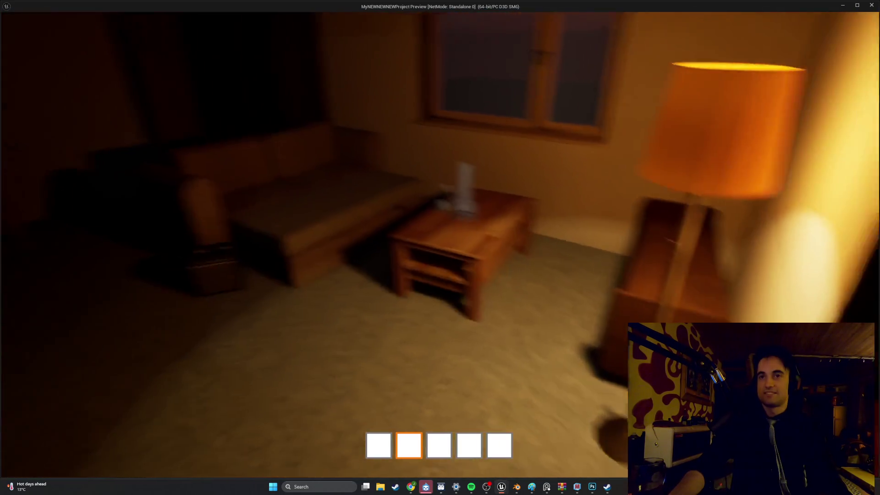
key(w)
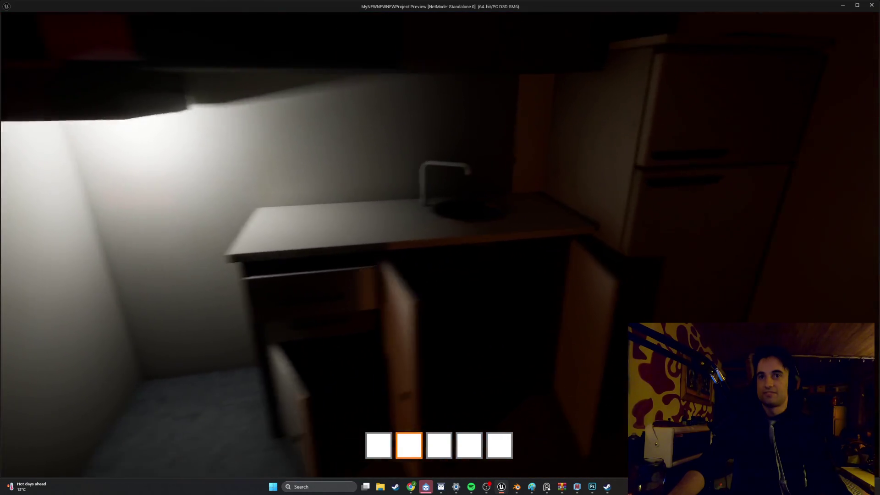
key(s)
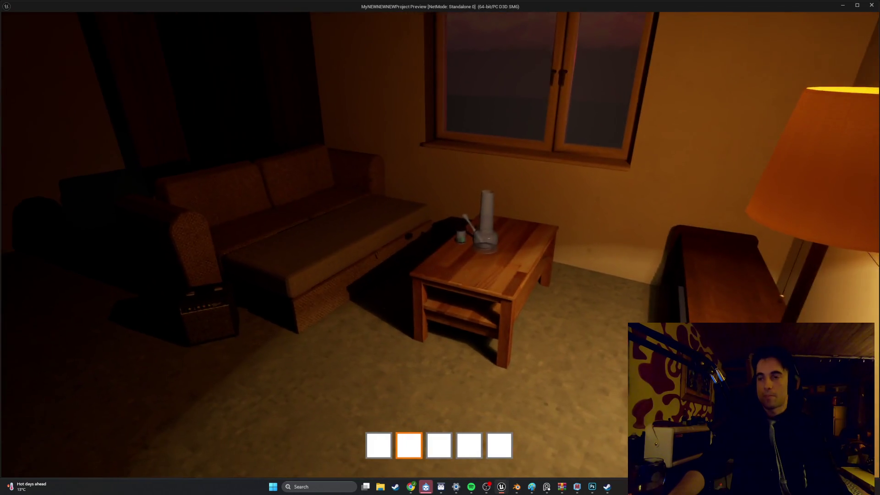
key(Escape)
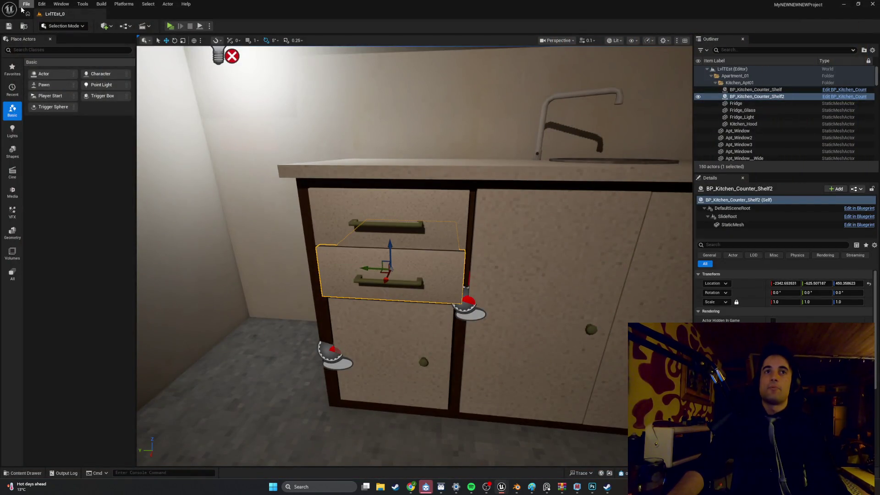
Step: Save the kitchen model in Blender with Ctrl+S and switch to Photoshop
click(26, 4)
click(45, 101)
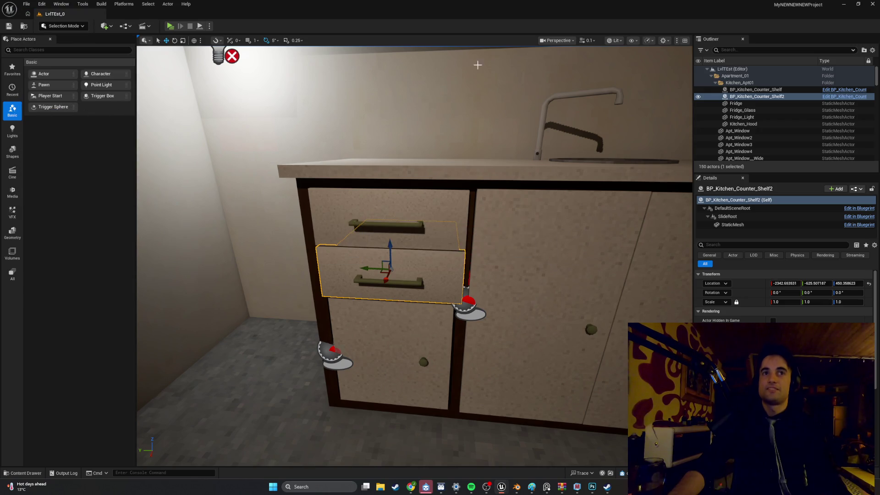
click(844, 4)
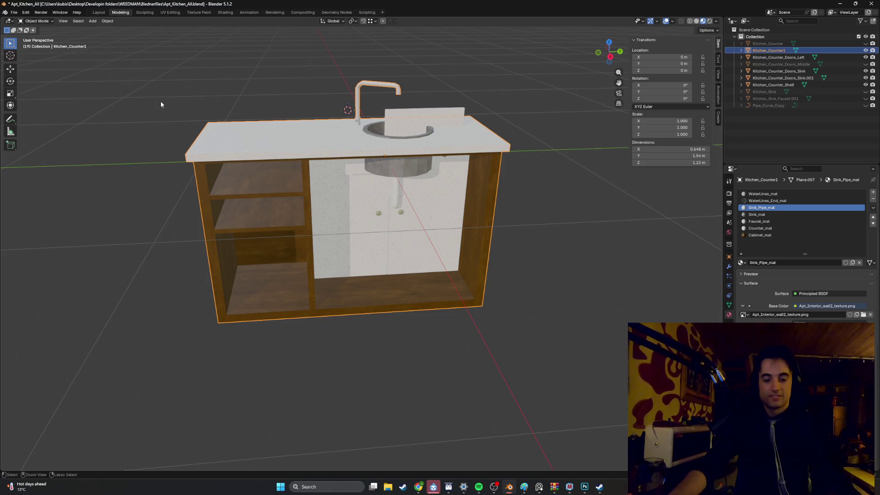
key(ctrl+s)
key(alt+Tab)
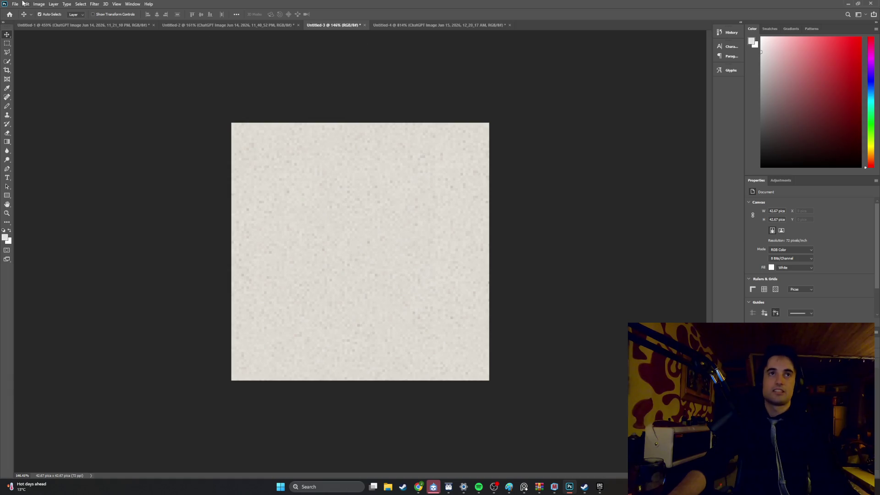
Step: Exit Photoshop and save Untitled-4 as greysmallMetal64_PH and Untitled-3 as Kitchen_Counter_PH
click(871, 3)
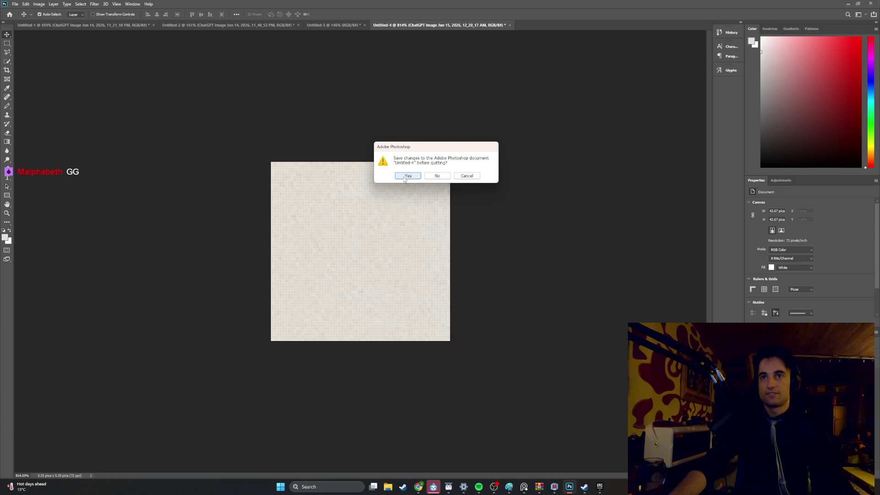
click(406, 177)
text(greysmallMetal64_PH)
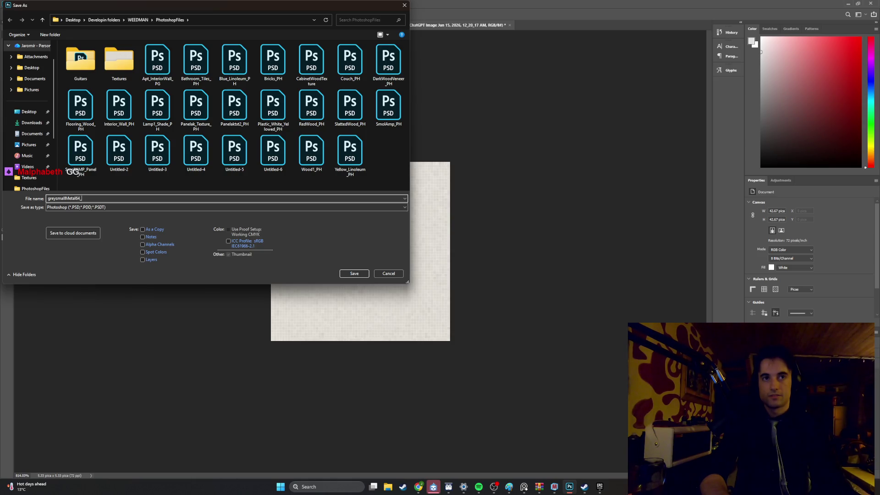
click(355, 274)
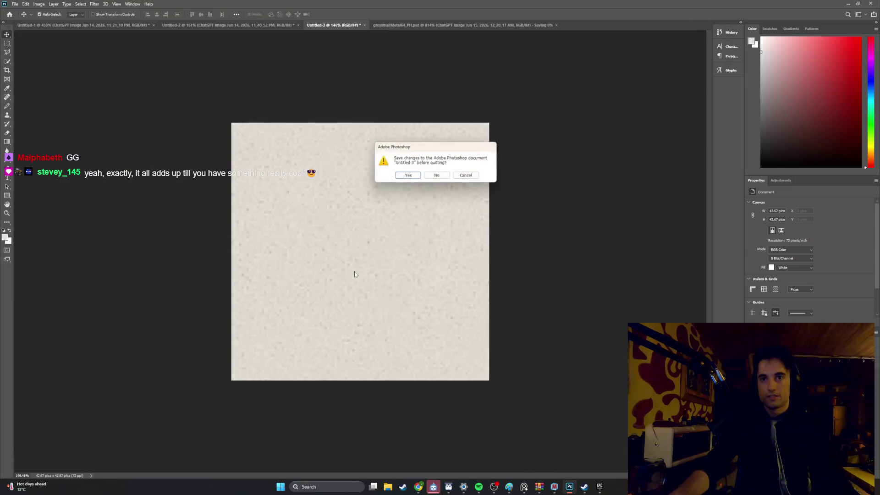
click(415, 176)
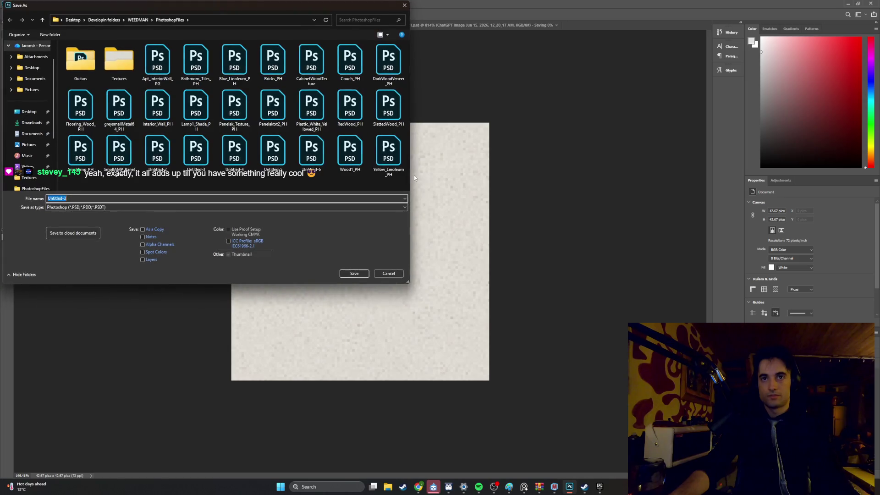
text(Kitchen_Counter_PH)
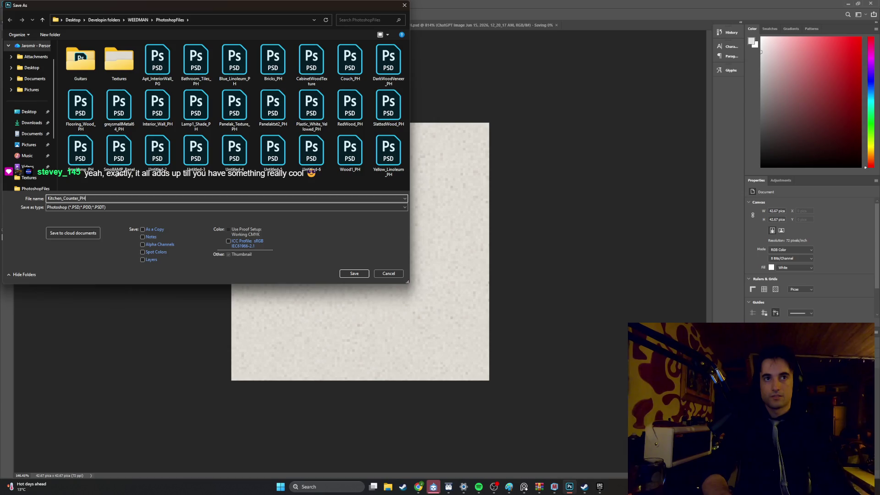
click(355, 274)
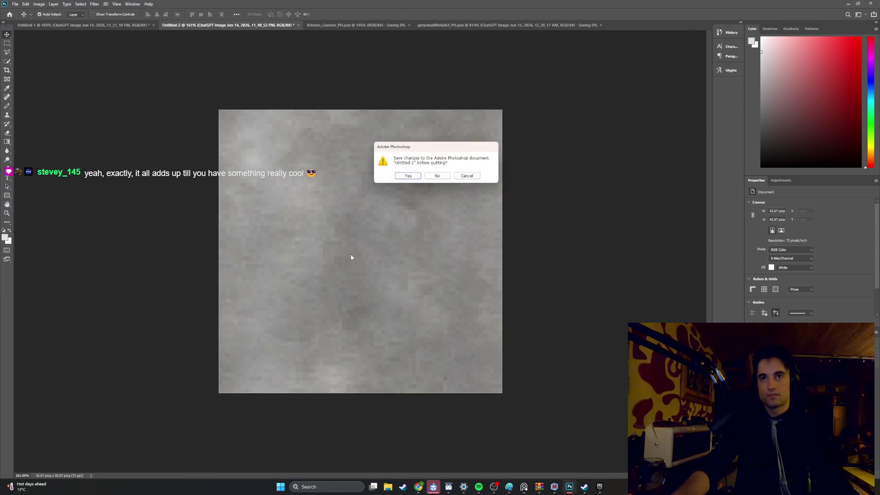
Step: Save Untitled-2 as Metal_Sink_PH and Untitled-1 as Metal_WaterLines_PH, then quit Photoshop
click(412, 178)
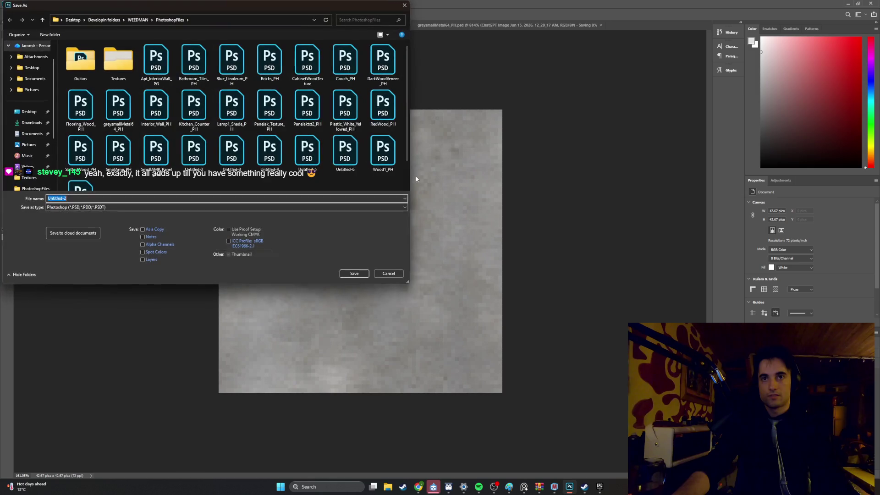
text(ME)
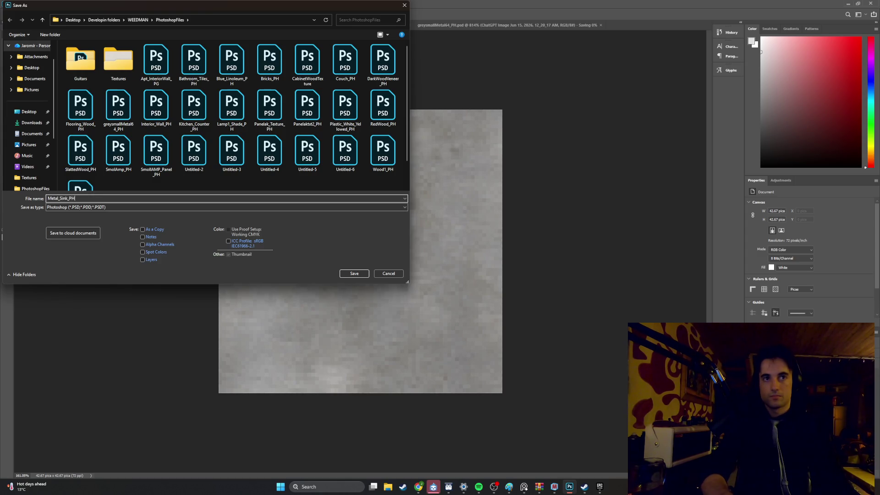
click(358, 274)
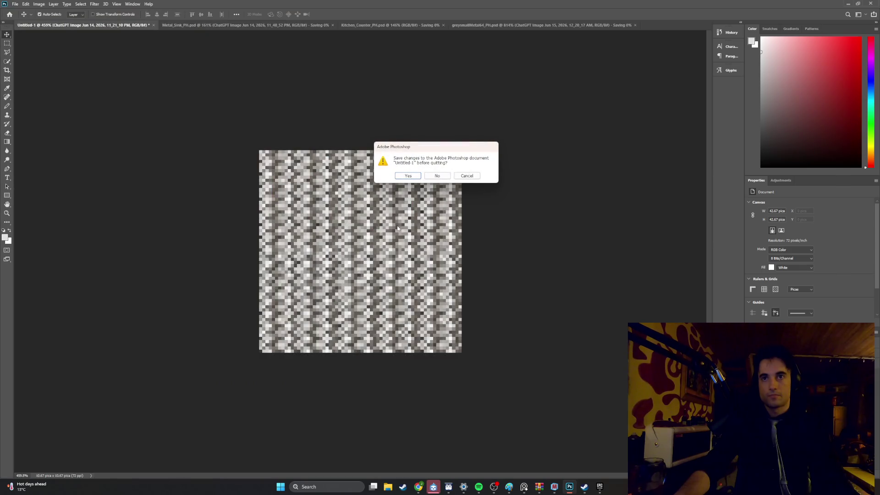
click(409, 177)
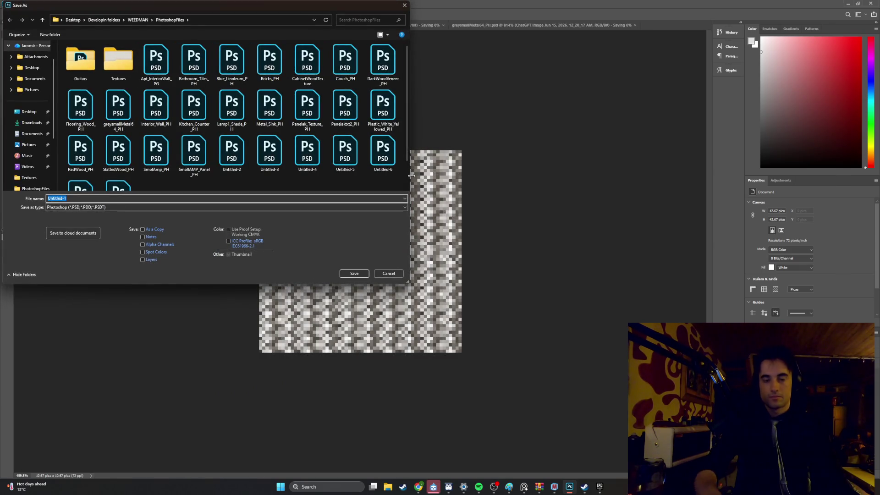
text(Water)
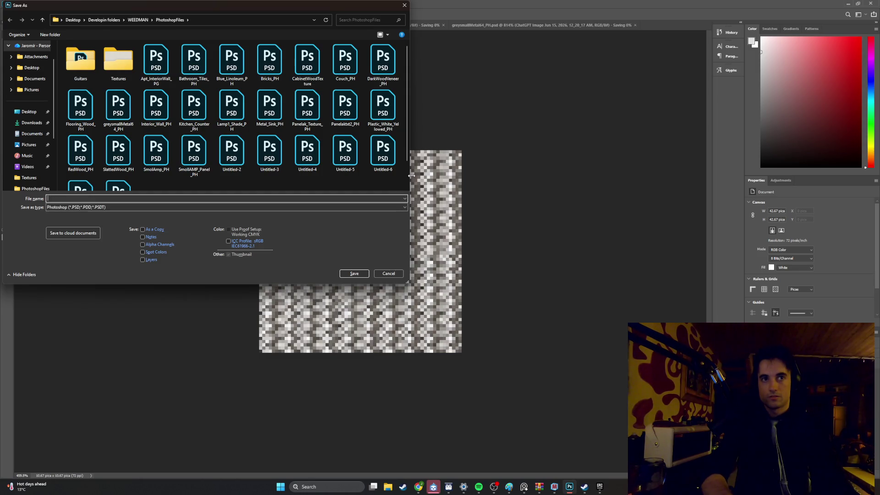
text(MetWa)
text(H)
click(343, 274)
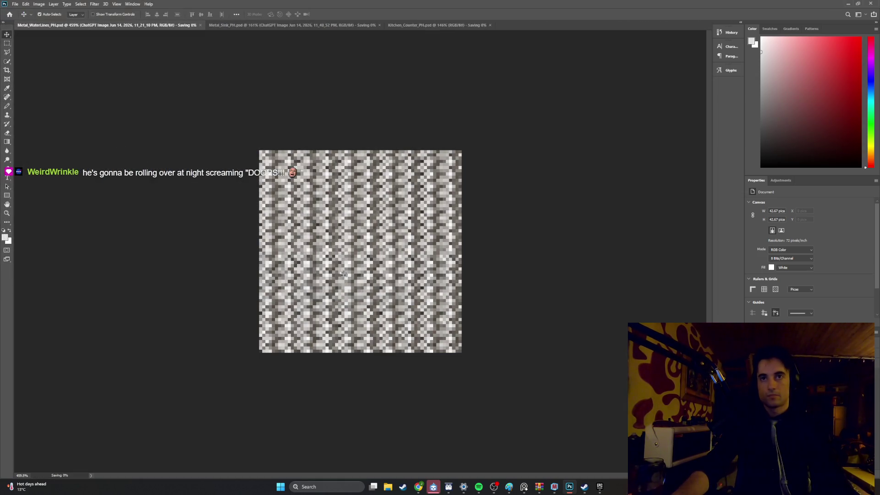
key(ctrl+q)
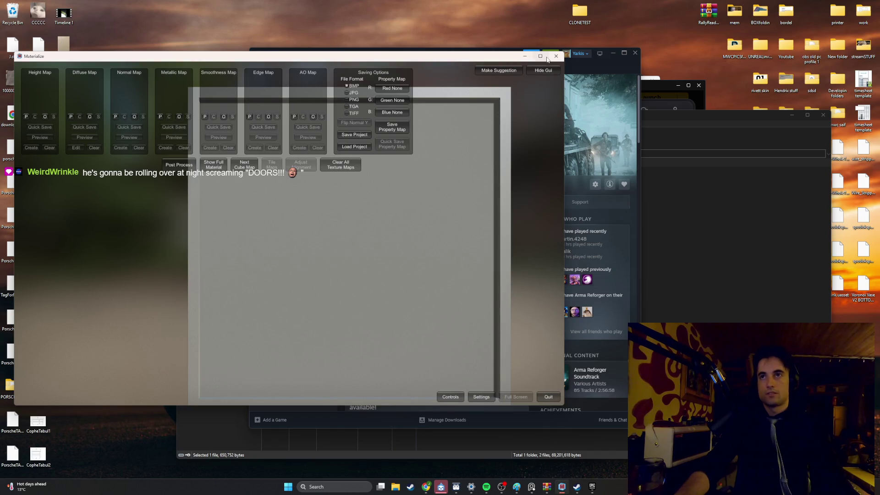
Step: Close Materialize, decline updating Materialize_1.78.zip with the modified files, and close WinRAR
click(559, 55)
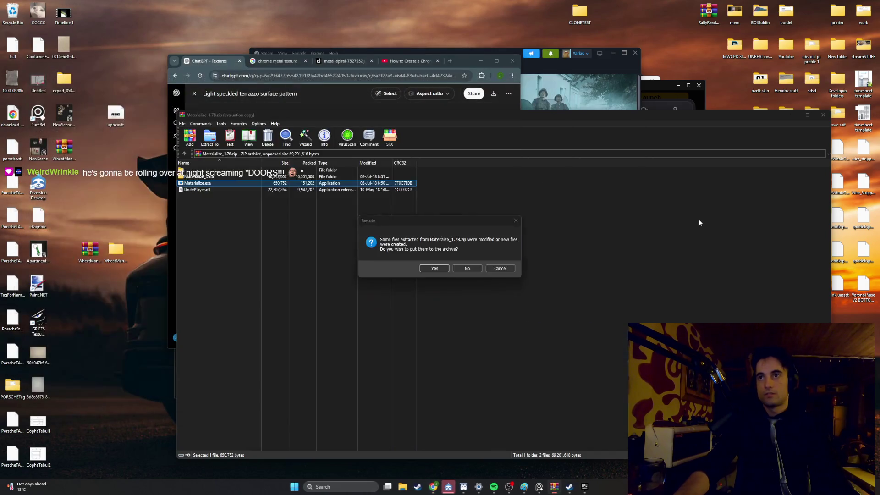
click(472, 269)
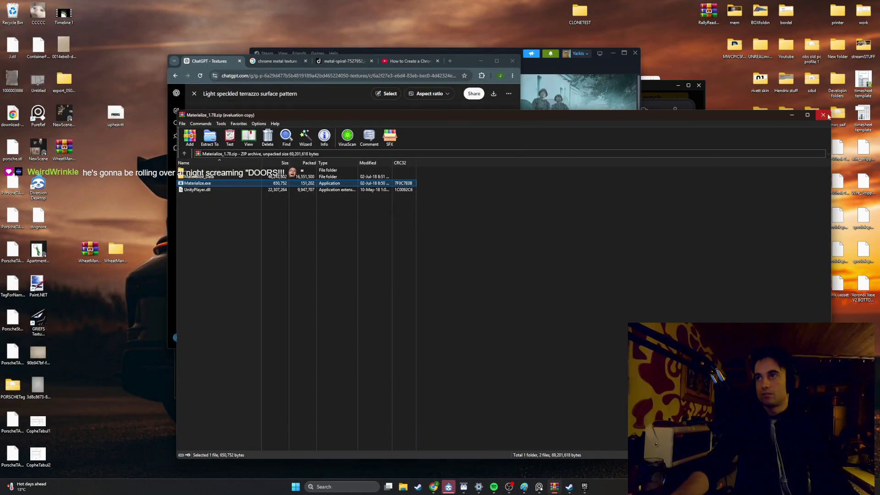
click(823, 115)
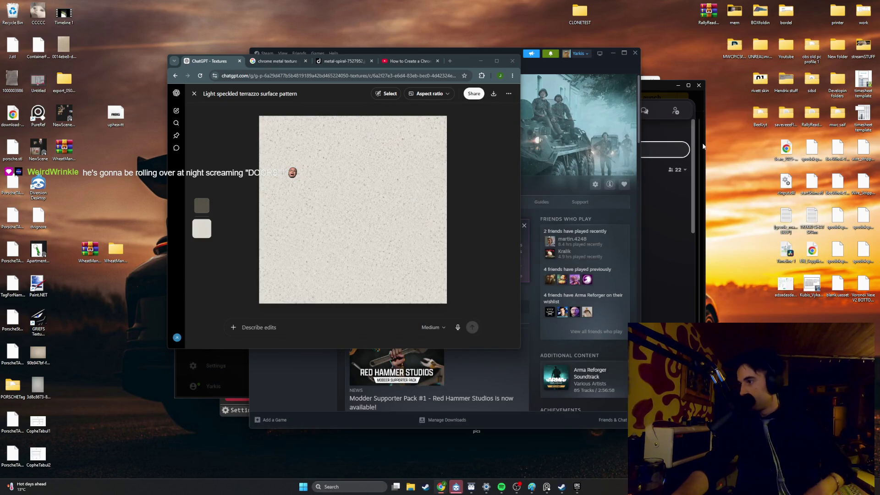